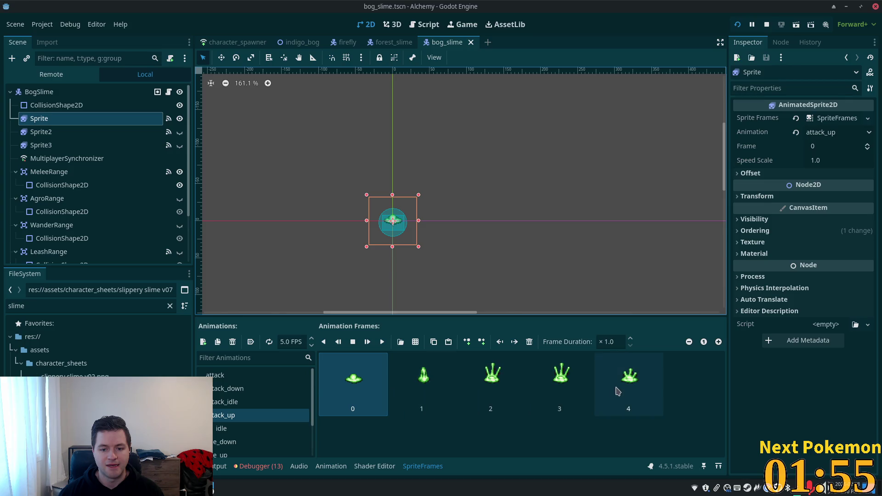
# Undo the accidental slime sprite sheet frame insertion and switch over to Cursor
pyautogui.moveTo(130, 375)
pyautogui.mouseDown()
pyautogui.moveTo(368, 397)
pyautogui.moveTo(360, 407)
pyautogui.mouseUp()
pyautogui.hotkey('ctrl', 'z')
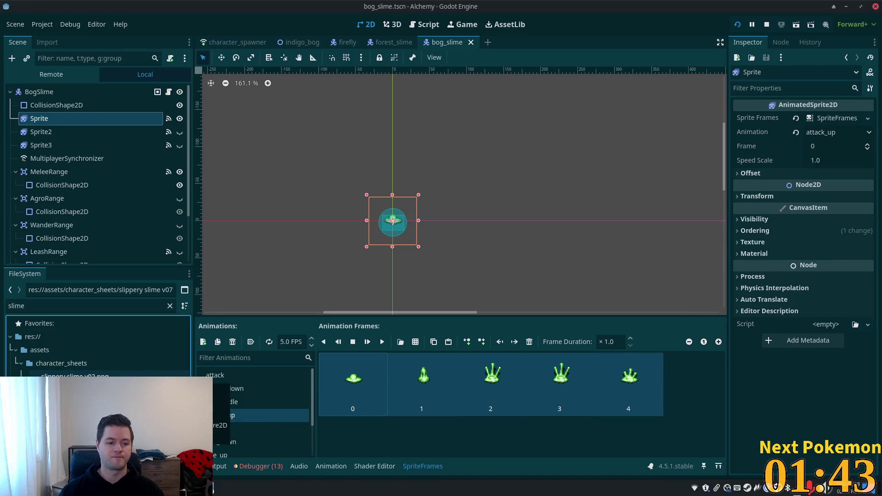
pyautogui.hotkey('alt', 'Tab')
pyautogui.click(439, 123)
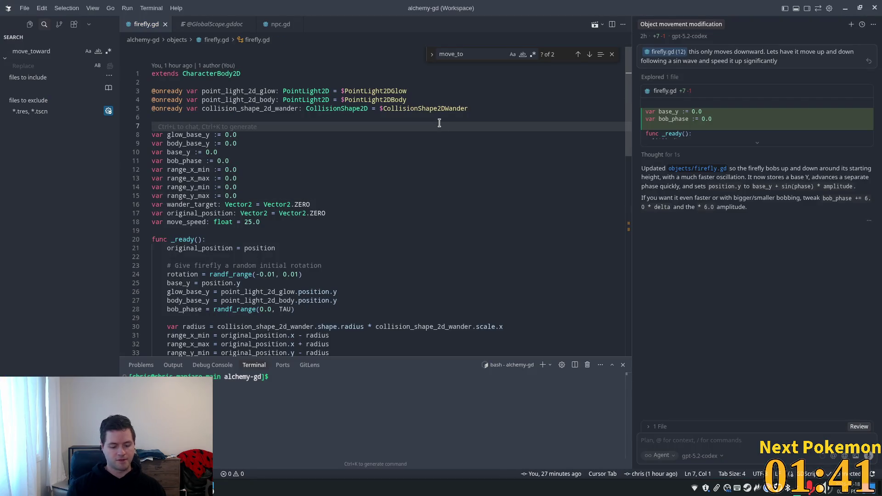
# Open bog_slime.tscn via quick search and select v02 in line 4's texture path
pyautogui.hotkey('ctrl', 'p')
pyautogui.write('bog_')
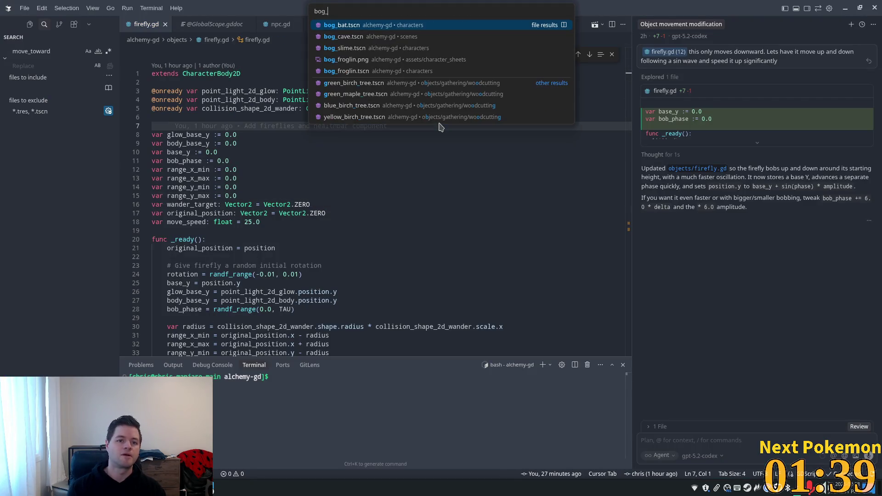
pyautogui.write('slime')
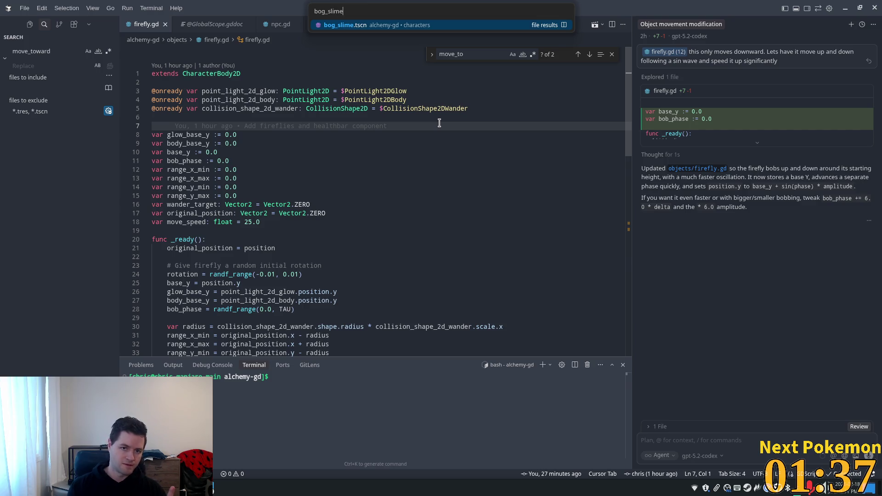
pyautogui.press('Return')
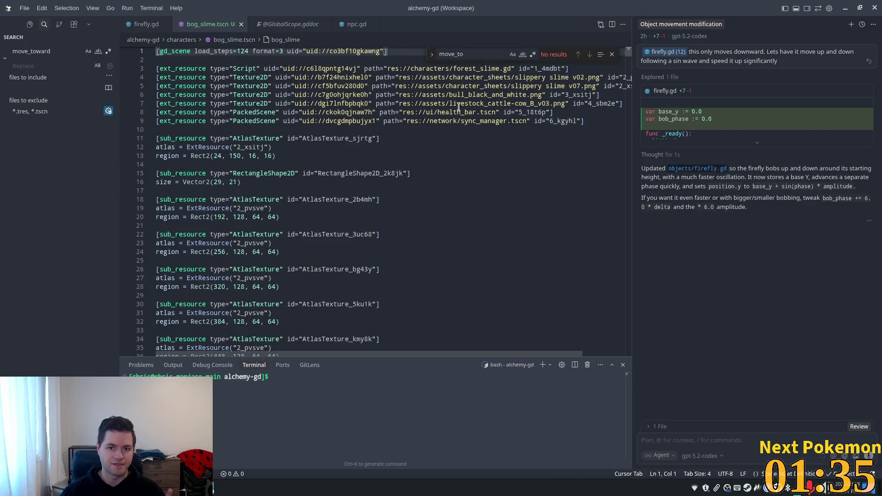
pyautogui.doubleClick(580, 77)
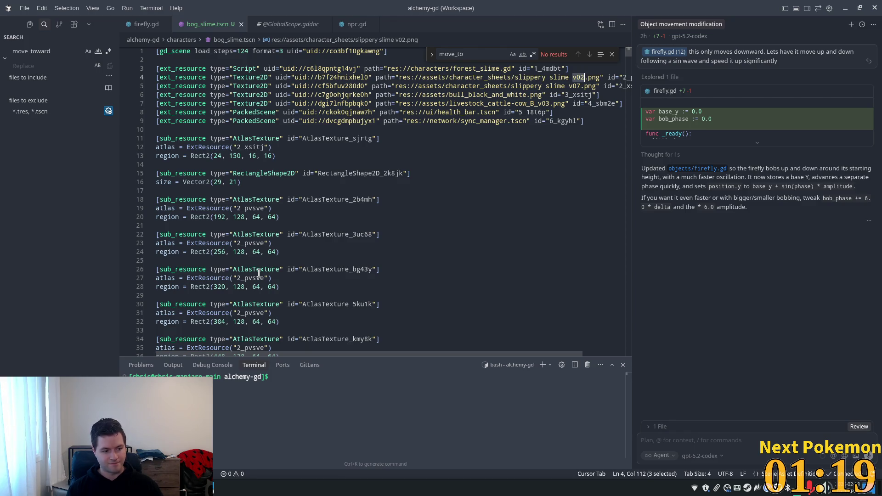
# Change v02 to v07 in line 4's slippery slime texture path and save bog_slime.tscn
pyautogui.click(582, 79)
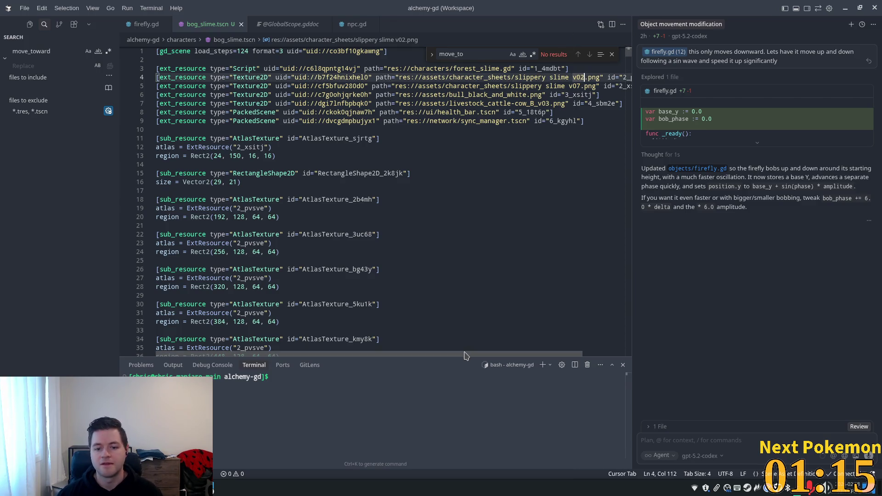
pyautogui.moveTo(465, 355); pyautogui.dragTo(522, 352)
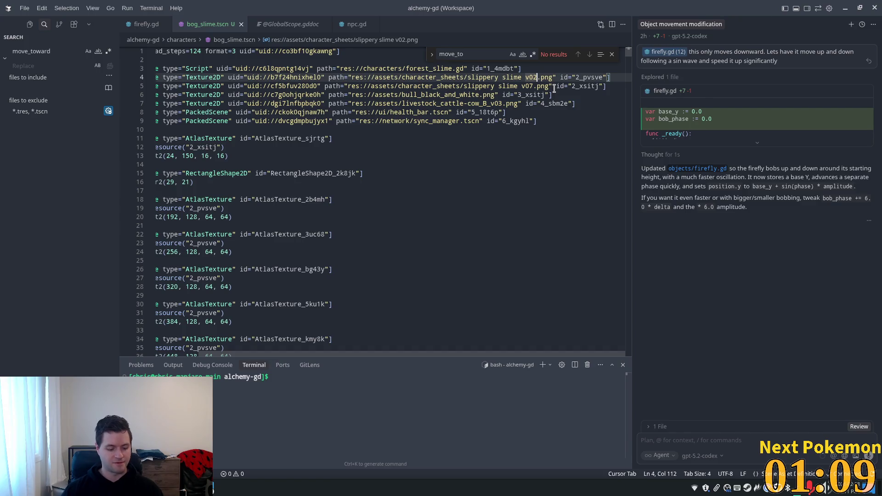
pyautogui.scroll(1, 555, 88)
pyautogui.hotkey('shift', 'Left')
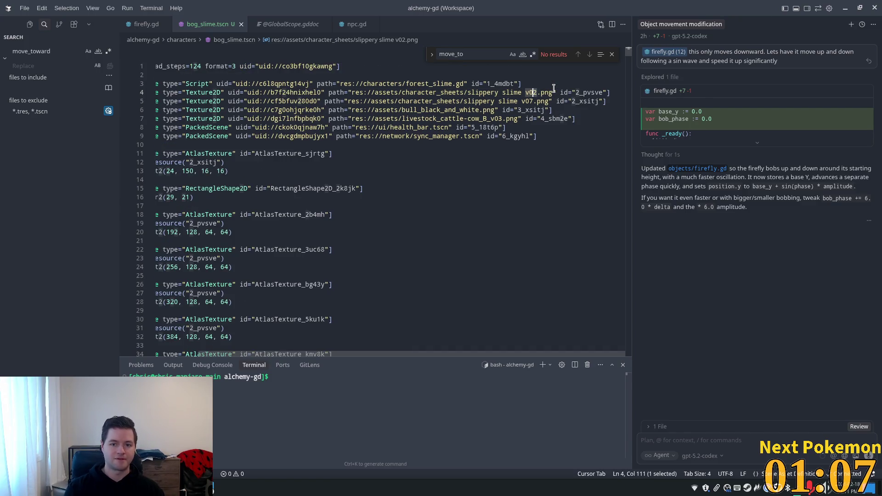
pyautogui.write('7')
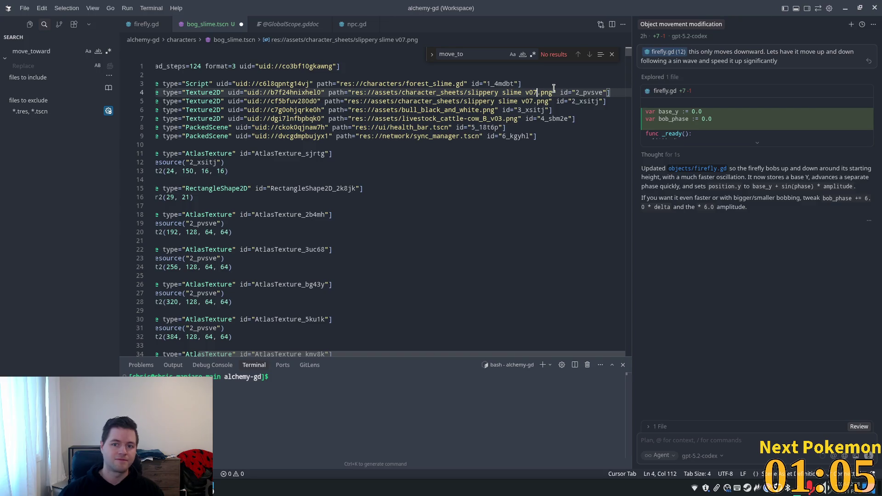
pyautogui.click(498, 109)
pyautogui.hotkey('ctrl', 's')
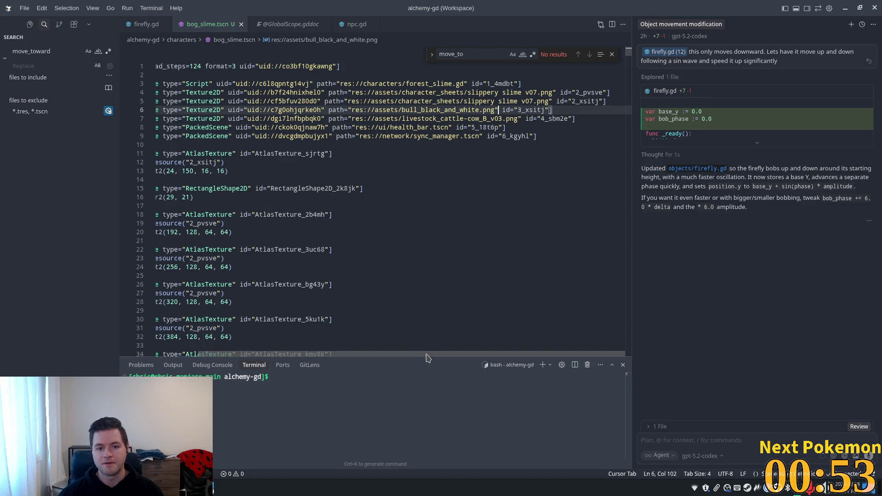
pyautogui.moveTo(420, 357); pyautogui.dragTo(328, 355)
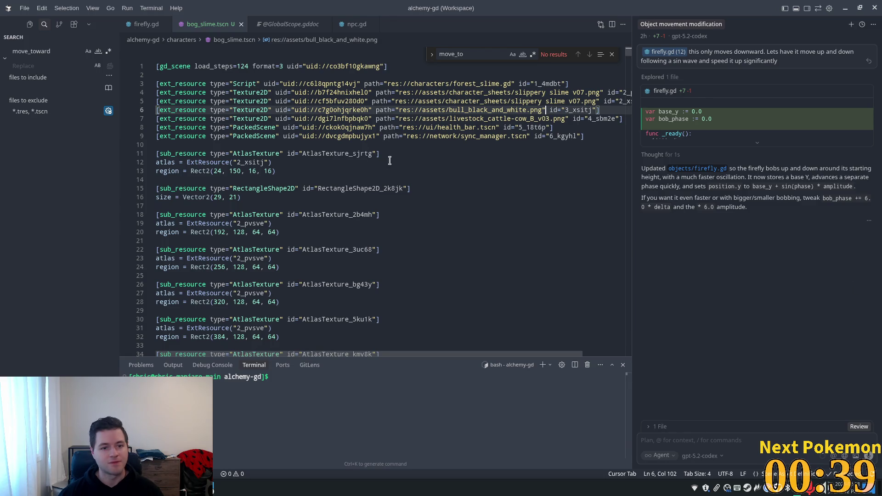
# Search bog_slime.tscn for v02, confirm there are no results, and close the find widget
pyautogui.scroll(-1, 374, 172)
pyautogui.scroll(1, 374, 172)
pyautogui.click(569, 93)
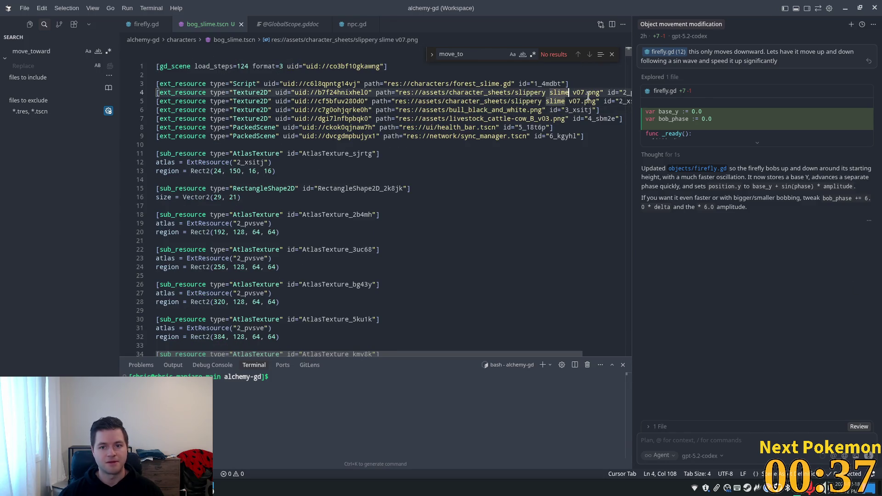
pyautogui.hotkey('ctrl', 'f')
pyautogui.write('vp')
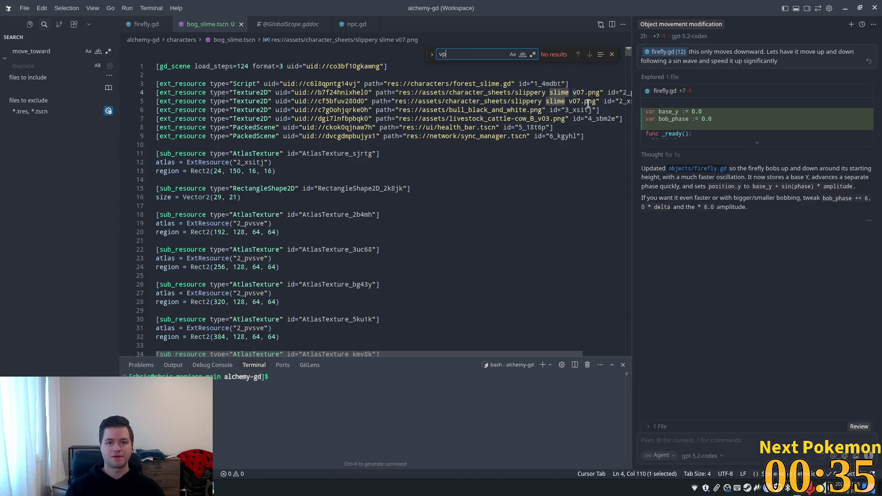
pyautogui.press('BackSpace')
pyautogui.write('02')
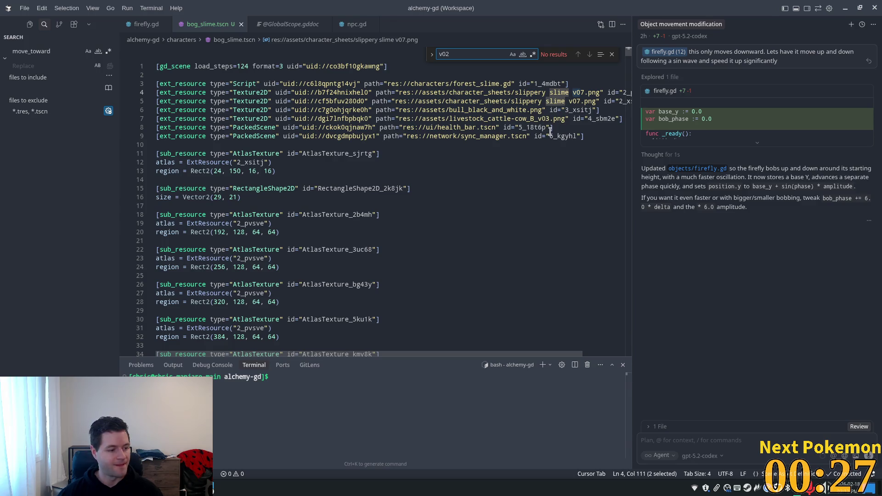
pyautogui.moveTo(555, 115)
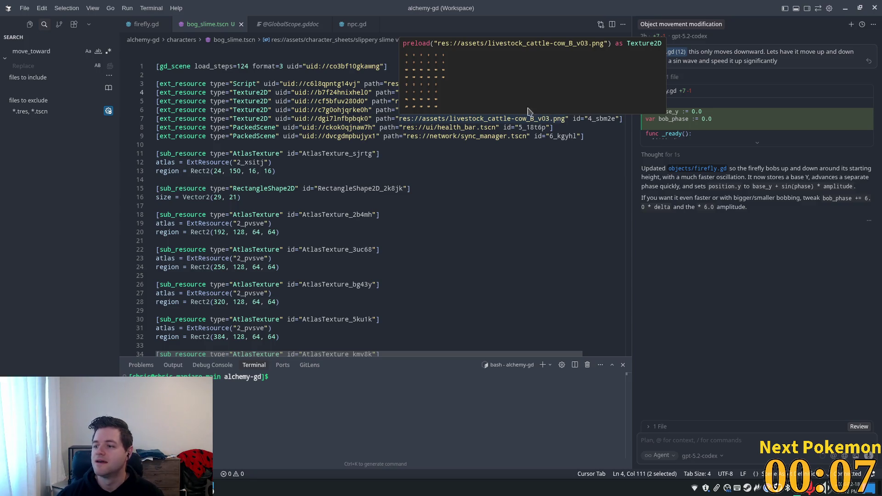
pyautogui.click(354, 128)
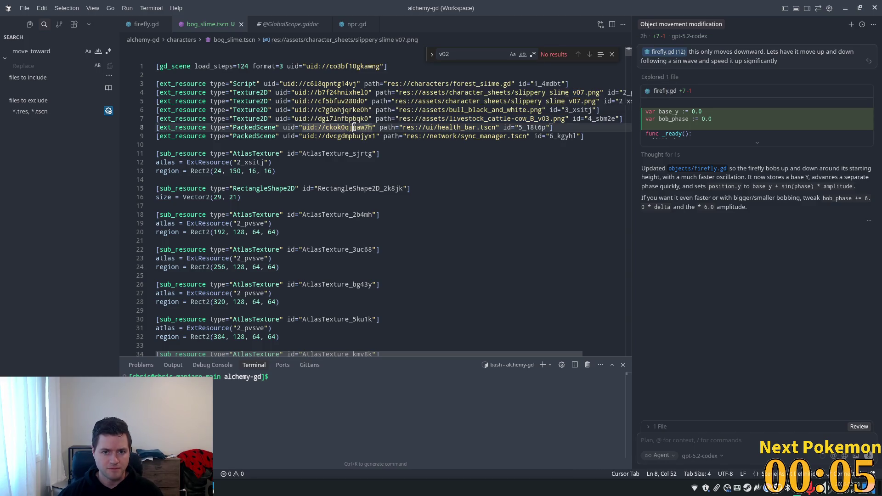
pyautogui.click(612, 56)
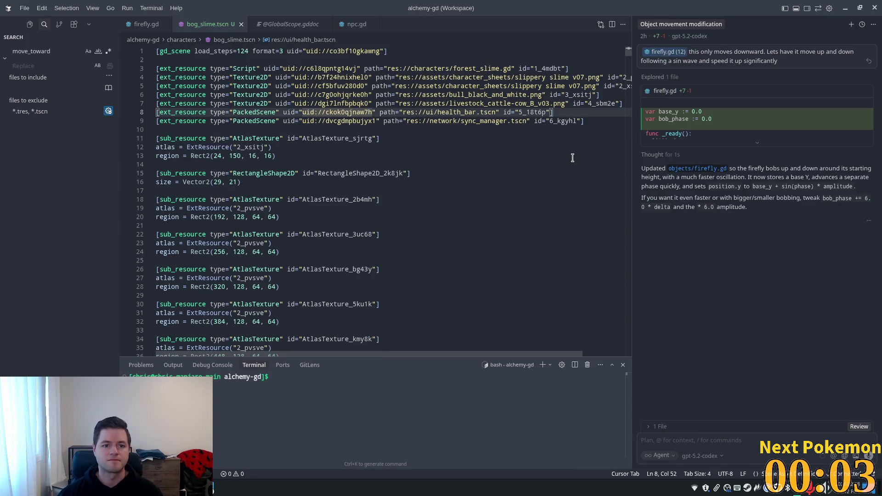
# Reload bog_slime.tscn from disk in Godot and show the attack animation's five updated frames
pyautogui.hotkey('alt', 'Tab')
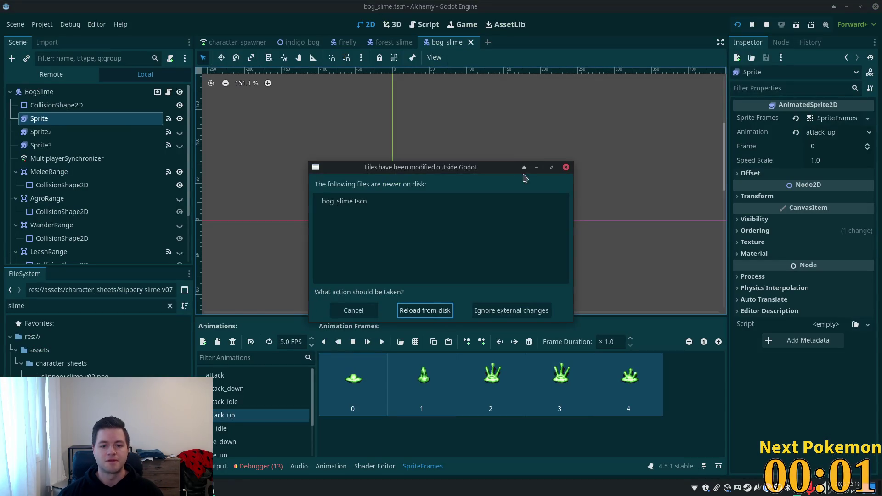
pyautogui.click(418, 311)
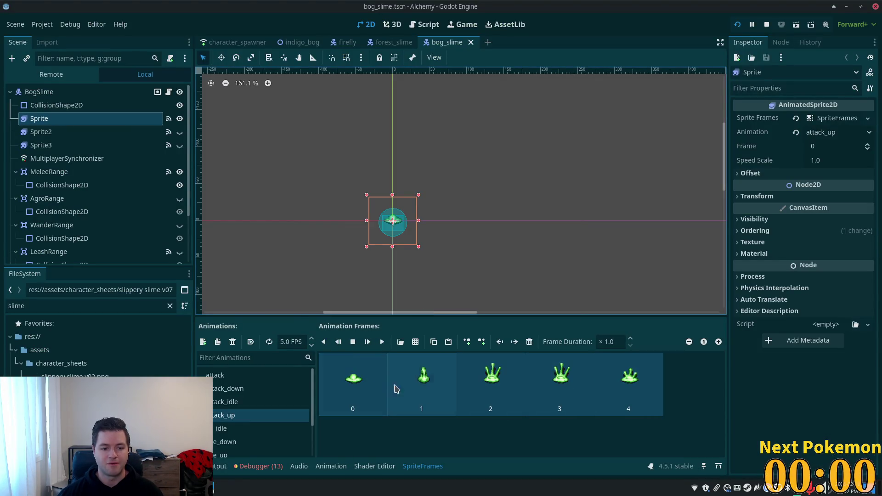
pyautogui.click(277, 378)
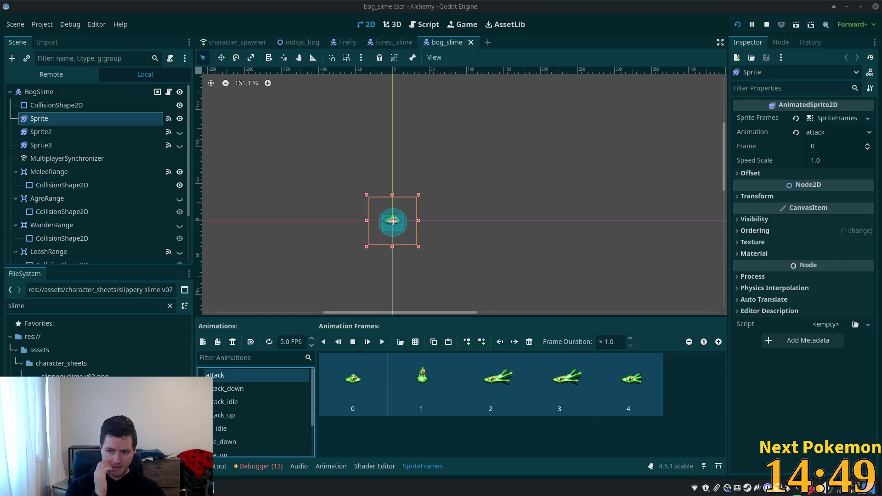
# Select the Sprite node and expand its Sprite Frames resource to reveal the Path field
pyautogui.click(39, 93)
pyautogui.click(38, 118)
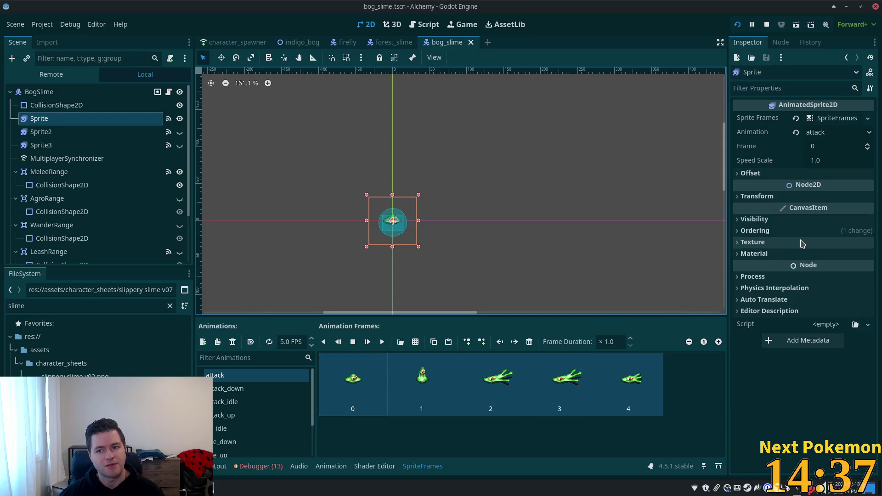
pyautogui.click(827, 118)
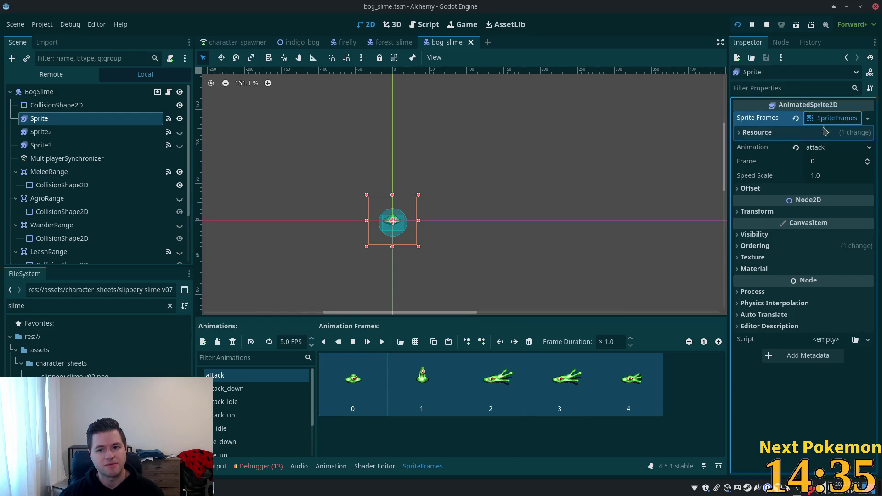
pyautogui.click(754, 136)
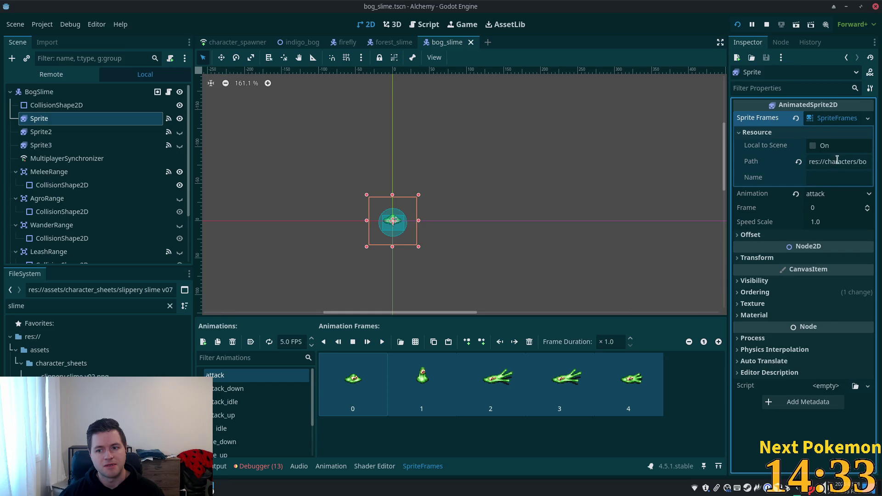
# Delete the stray trailing 'm' from the end of the SpriteFrames resource path
pyautogui.click(838, 162)
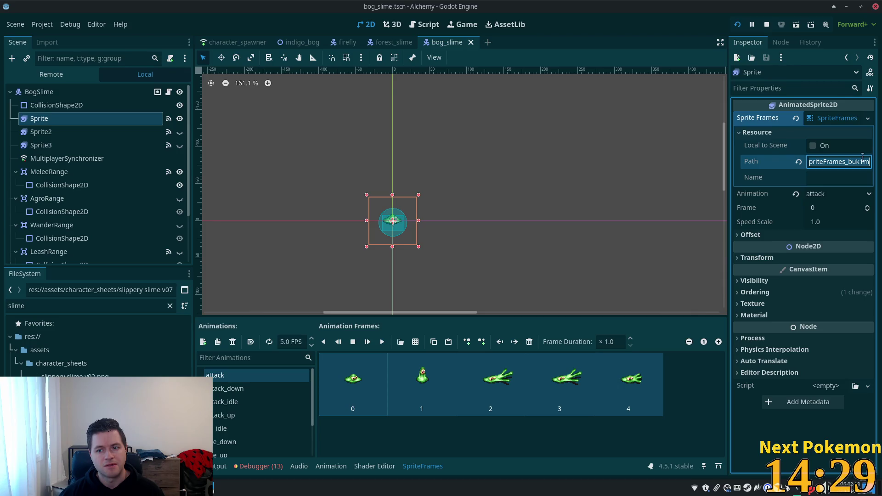
pyautogui.rightClick(842, 161)
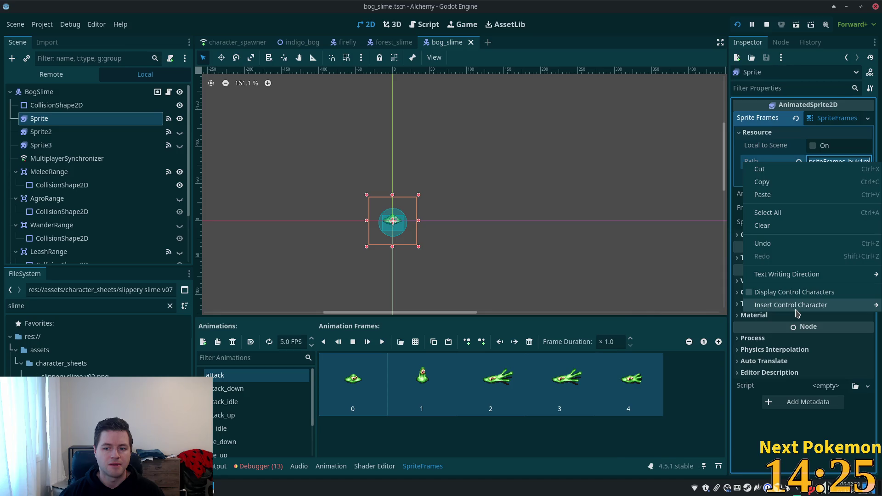
pyautogui.moveTo(799, 304)
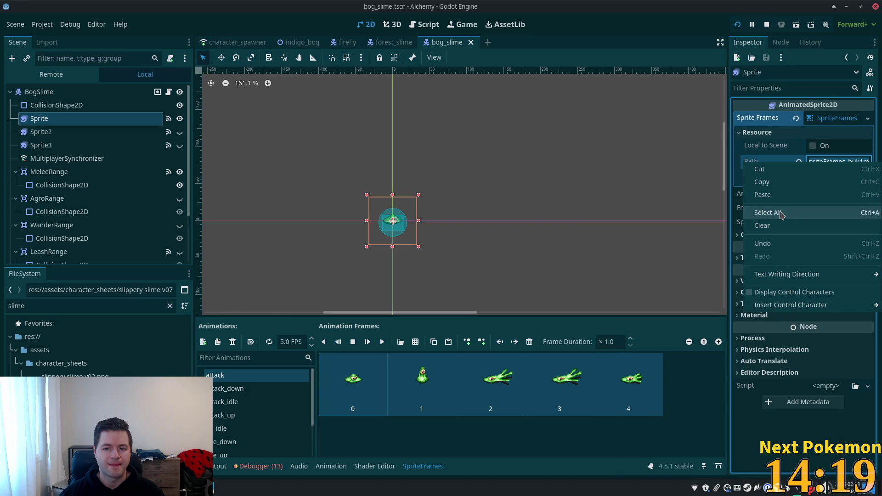
pyautogui.press('Escape')
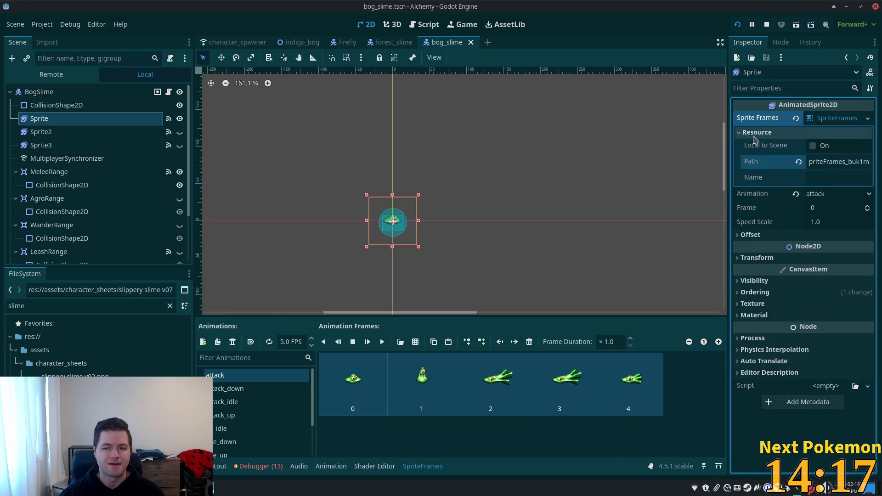
pyautogui.press('Home')
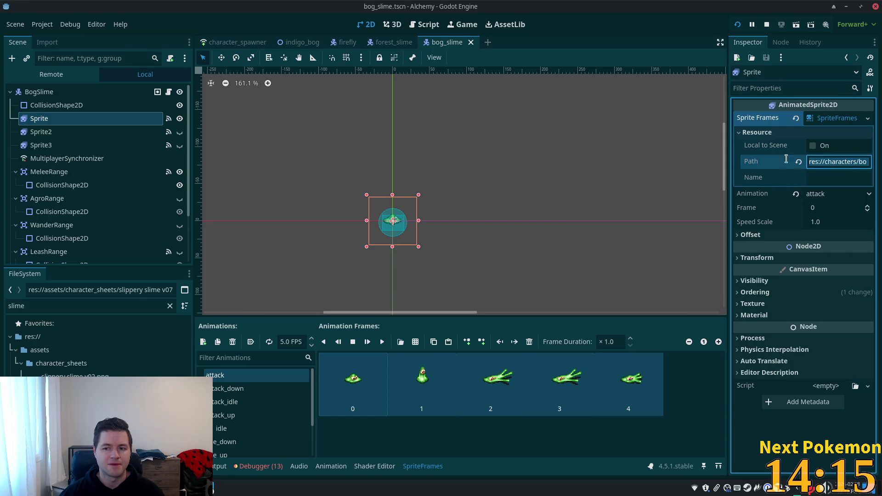
pyautogui.press('End')
pyautogui.press('BackSpace')
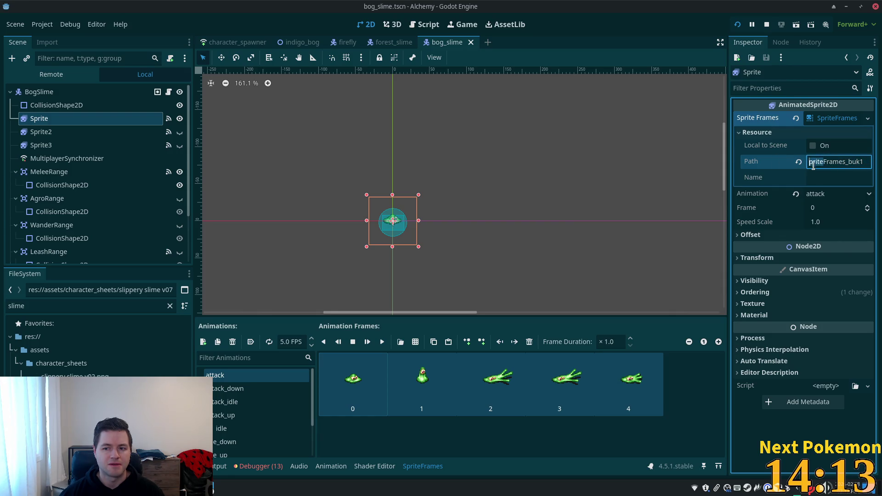
pyautogui.click(822, 162)
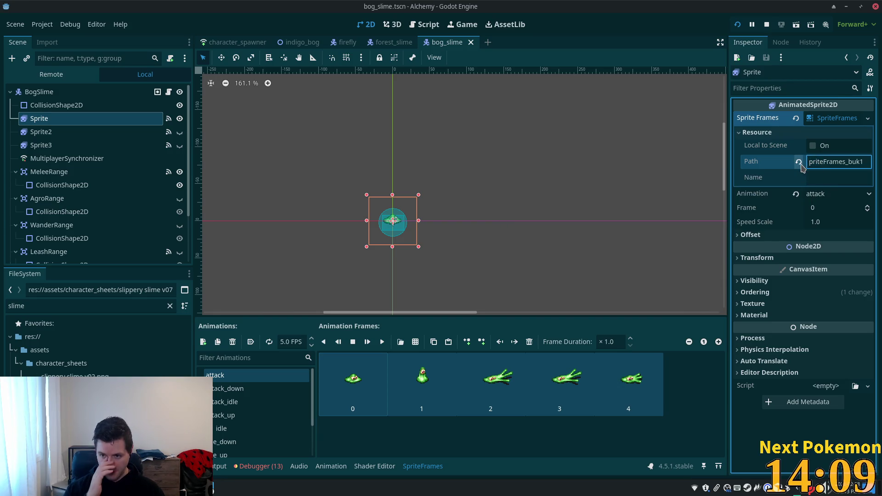
pyautogui.rightClick(824, 118)
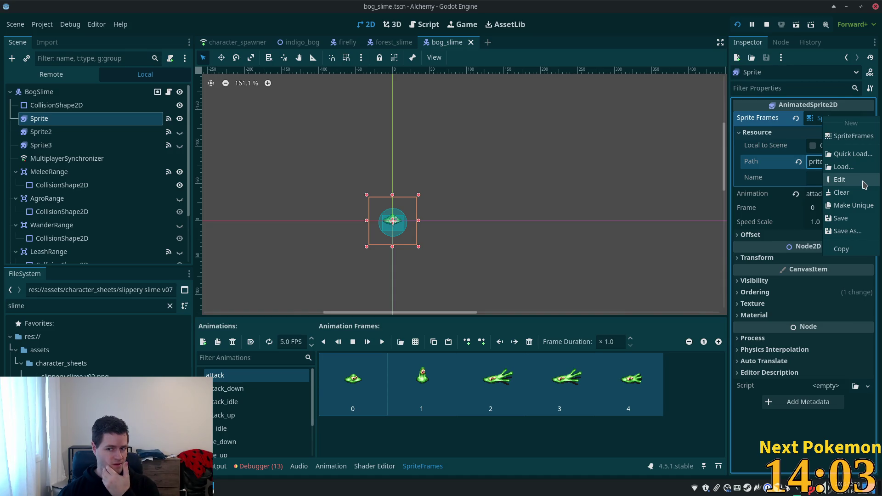
# Open the SpriteFrames resource to read its Path, then reselect the Sprite node
pyautogui.click(865, 185)
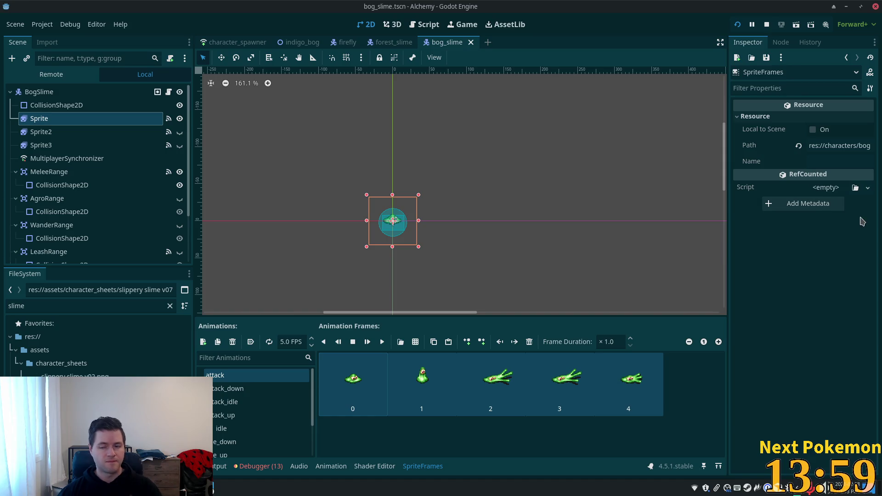
pyautogui.click(832, 145)
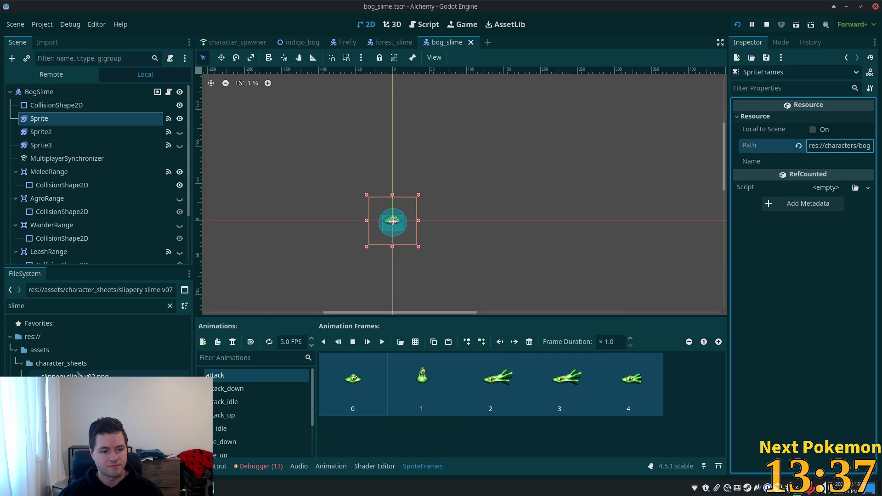
pyautogui.click(102, 374)
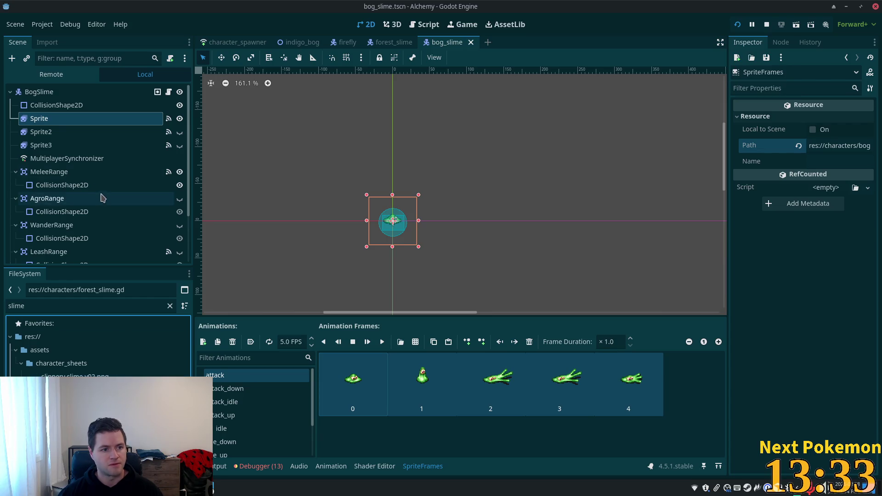
pyautogui.click(50, 94)
pyautogui.click(54, 120)
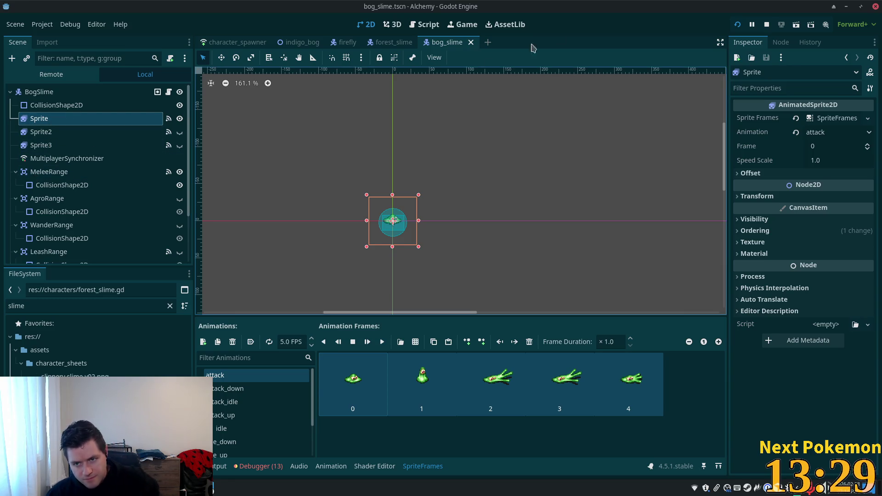
# Restart the Alchemy game, test-play in the Indigo Bog, and stop it with F8
pyautogui.click(738, 25)
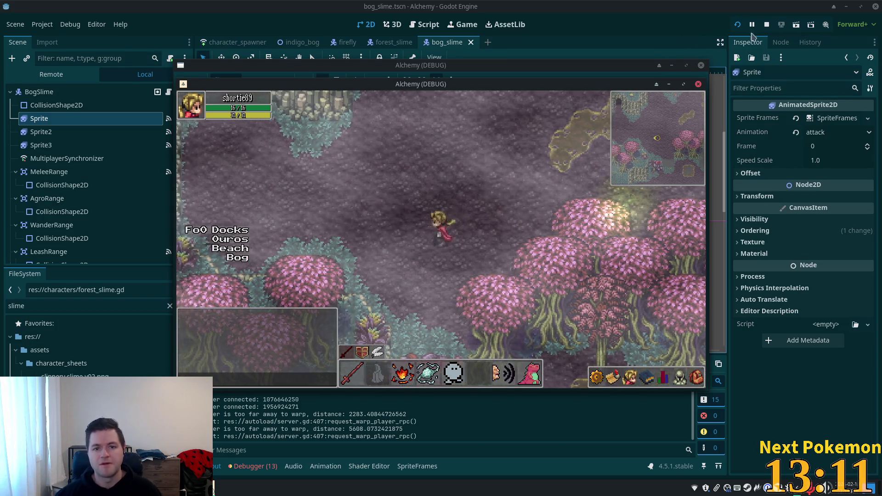
pyautogui.press('F8')
pyautogui.click(69, 183)
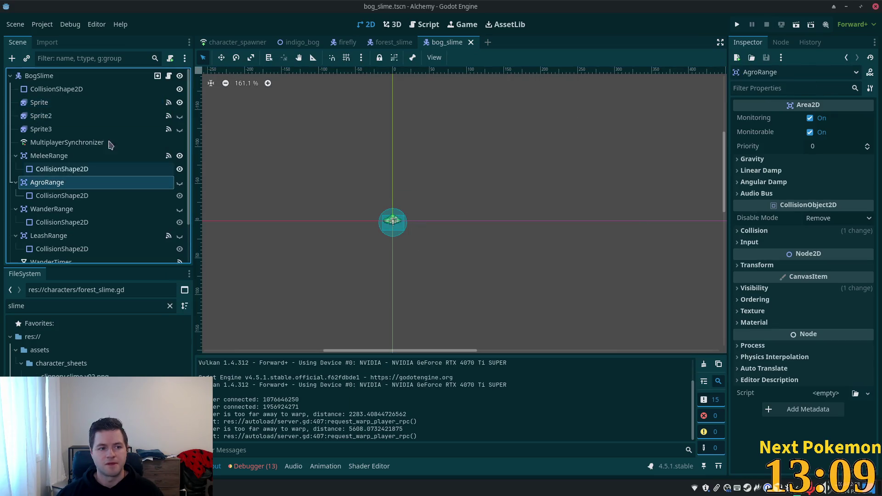
# Select the Sprite node and switch its animation to idle_down
pyautogui.click(65, 89)
pyautogui.click(69, 102)
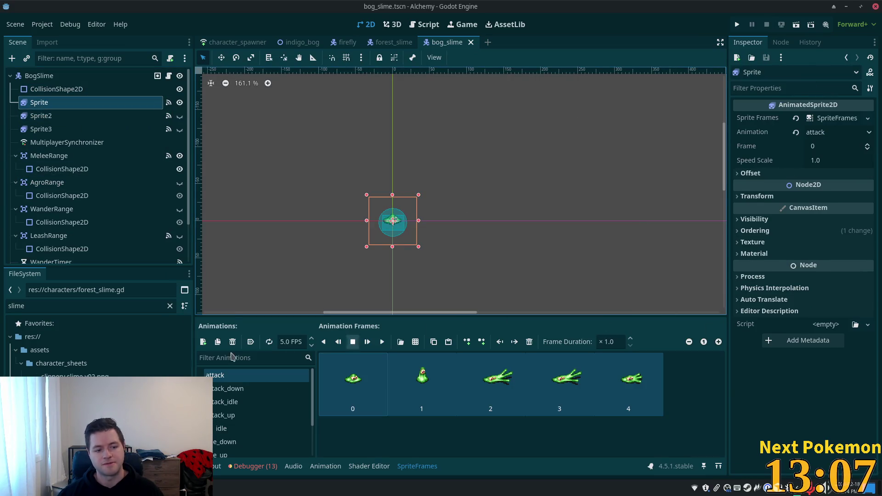
pyautogui.click(69, 391)
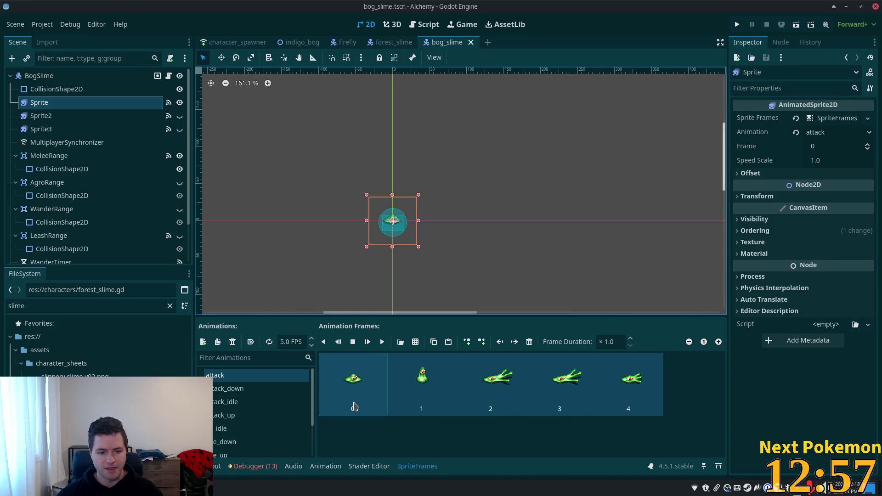
pyautogui.click(228, 388)
pyautogui.click(224, 415)
pyautogui.click(226, 442)
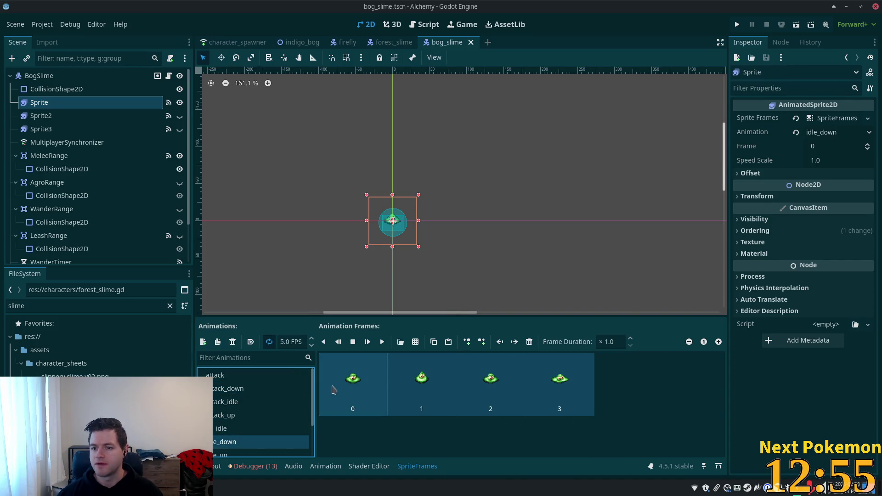
# Expand the Material and Ordering sections to check the Sprite's Z Index
pyautogui.click(740, 253)
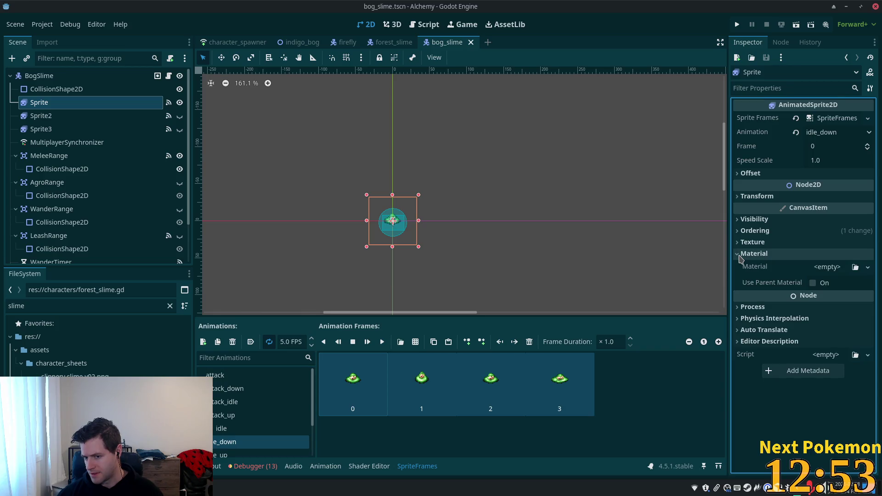
pyautogui.click(740, 253)
pyautogui.click(740, 232)
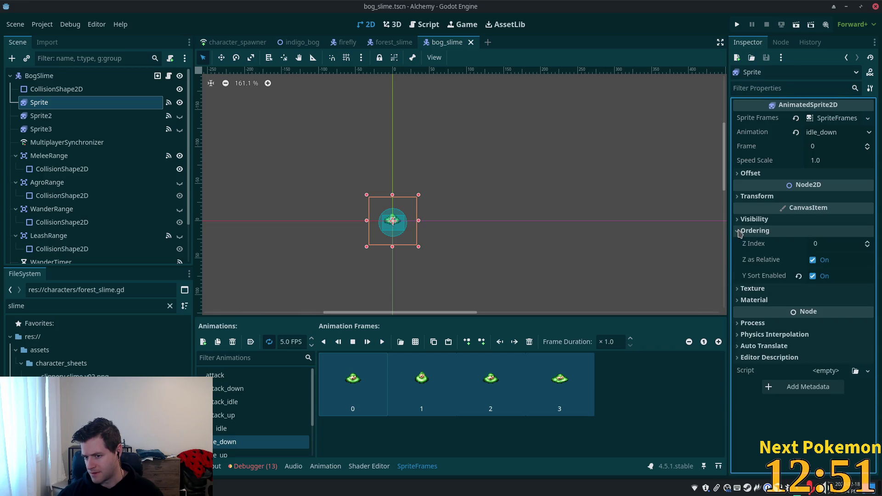
pyautogui.click(740, 231)
pyautogui.click(738, 231)
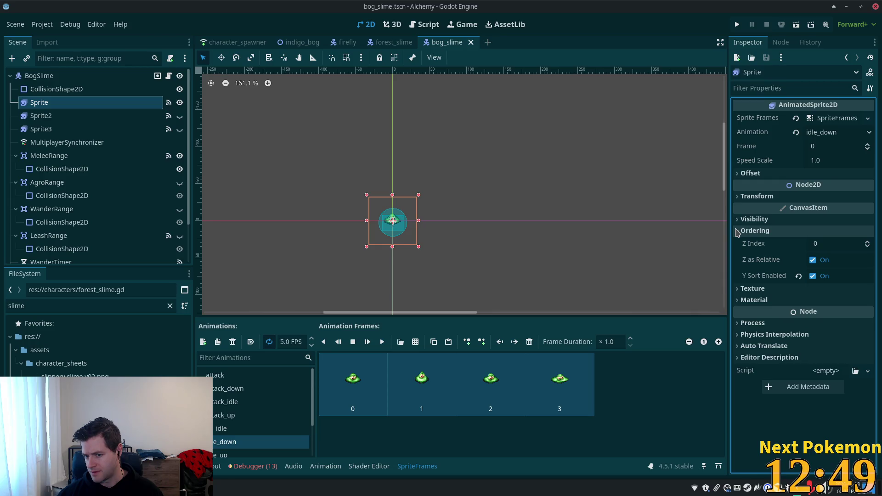
pyautogui.click(738, 232)
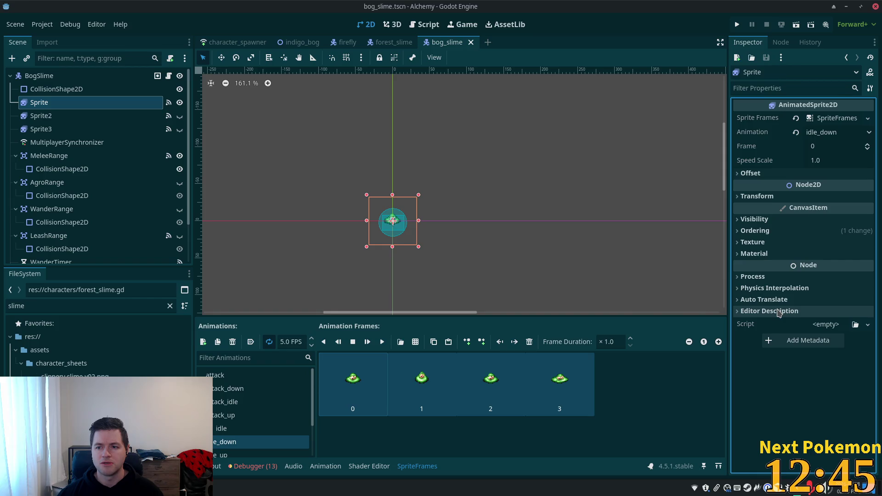
pyautogui.hotkey('alt', 'Tab')
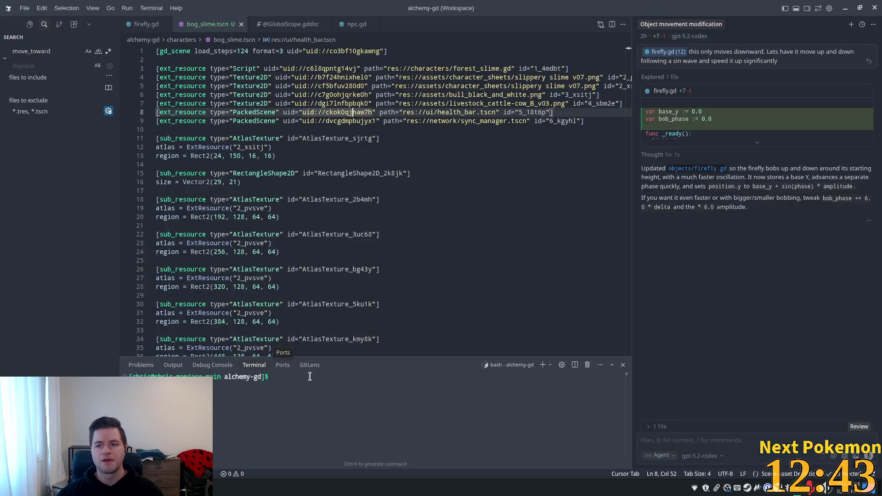
# Copy the 2_xsitj id from line 5 over line 4's 2_pvsve texture id
pyautogui.doubleClick(593, 78)
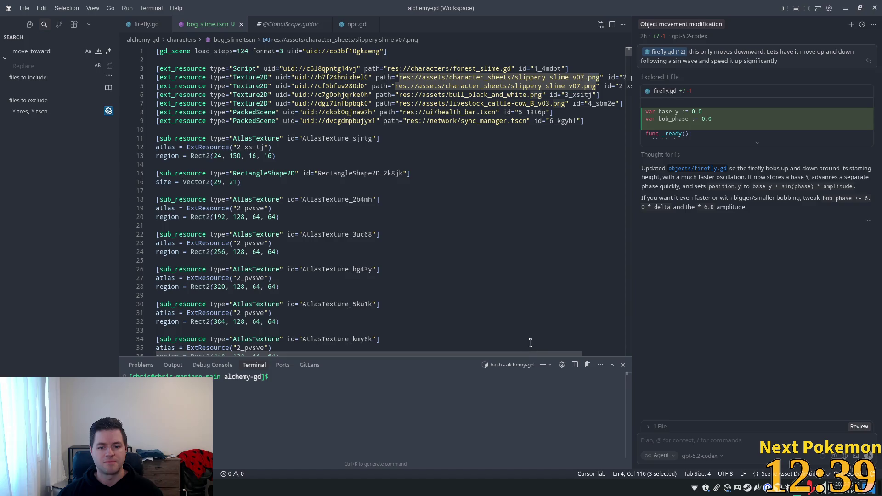
pyautogui.hscroll(2, 597, 352)
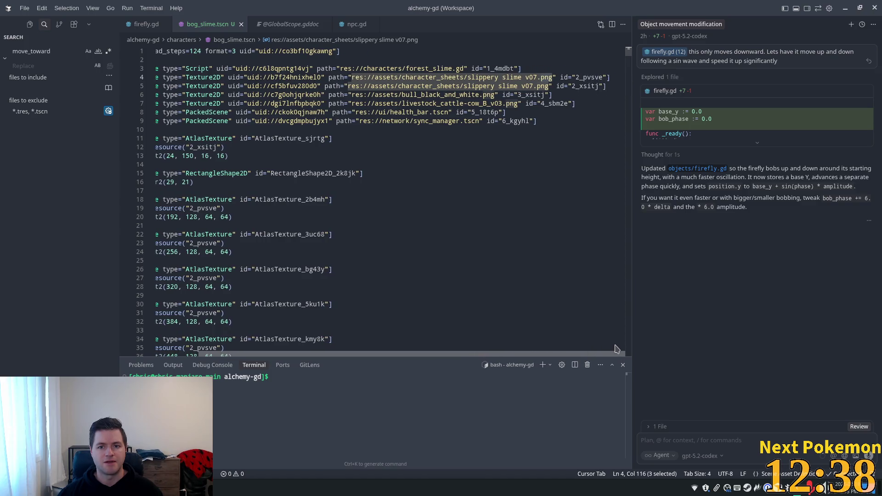
pyautogui.click(594, 78)
pyautogui.click(582, 86)
pyautogui.doubleClick(581, 87)
pyautogui.hotkey('ctrl', 'c')
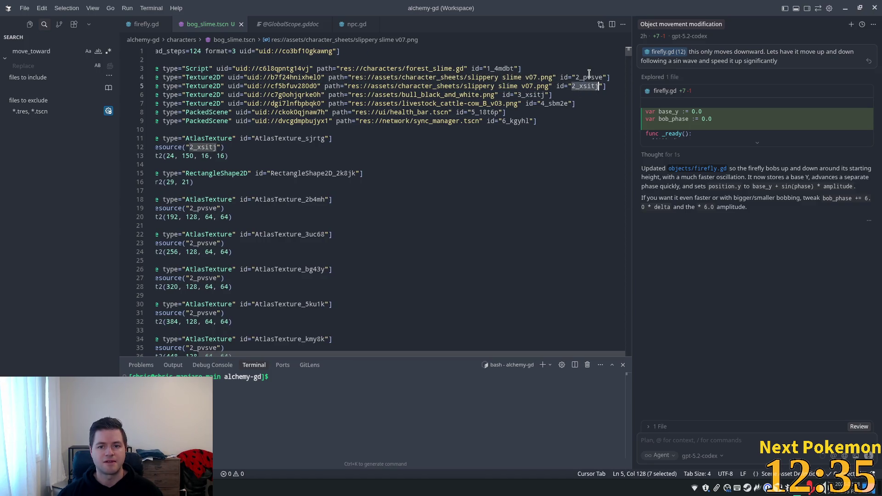
pyautogui.doubleClick(590, 78)
pyautogui.hotkey('ctrl', 'v')
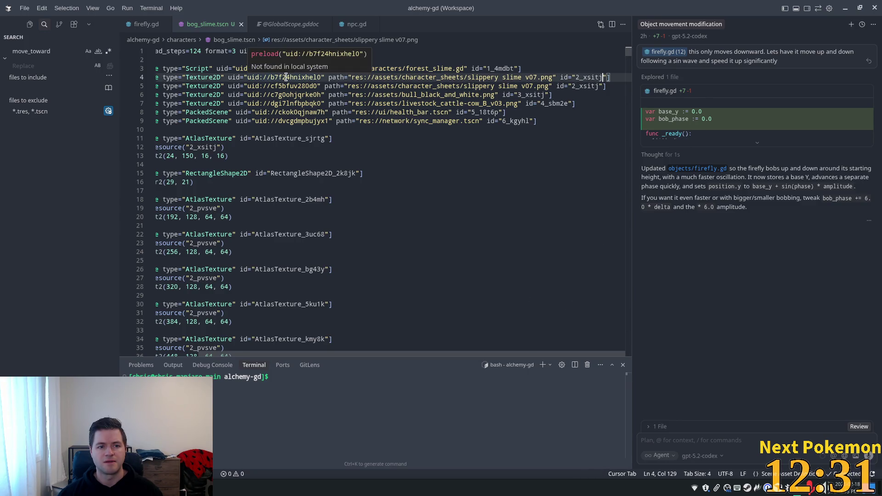
pyautogui.moveTo(487, 356); pyautogui.dragTo(366, 347)
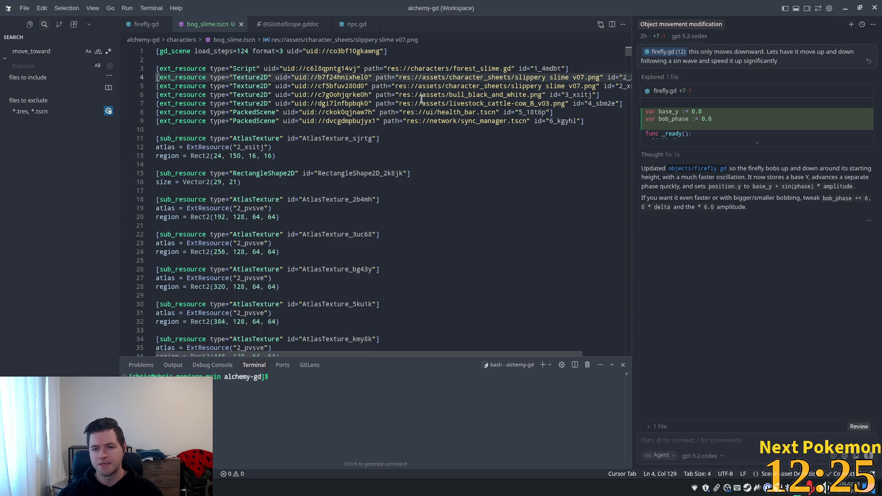
pyautogui.hotkey('alt', 'Tab')
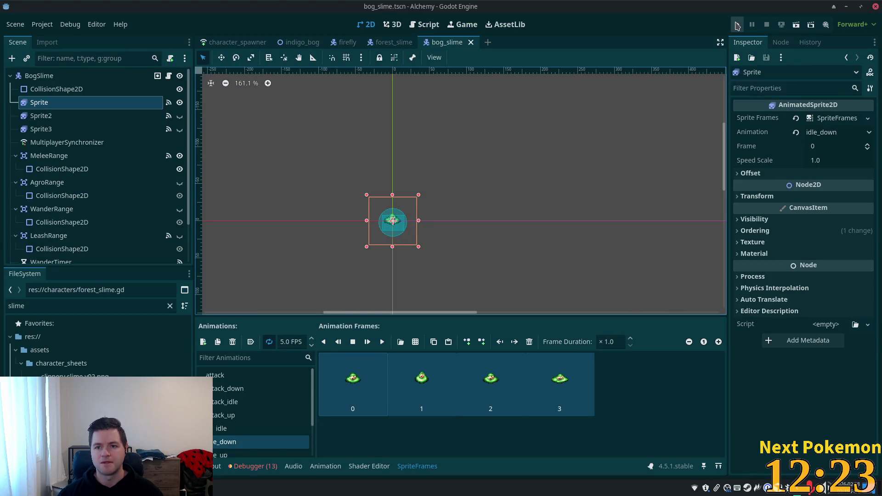
# Reload bog_slime.tscn from disk, dismiss the parse error alert, and return to Cursor
pyautogui.hotkey('alt', 'Tab')
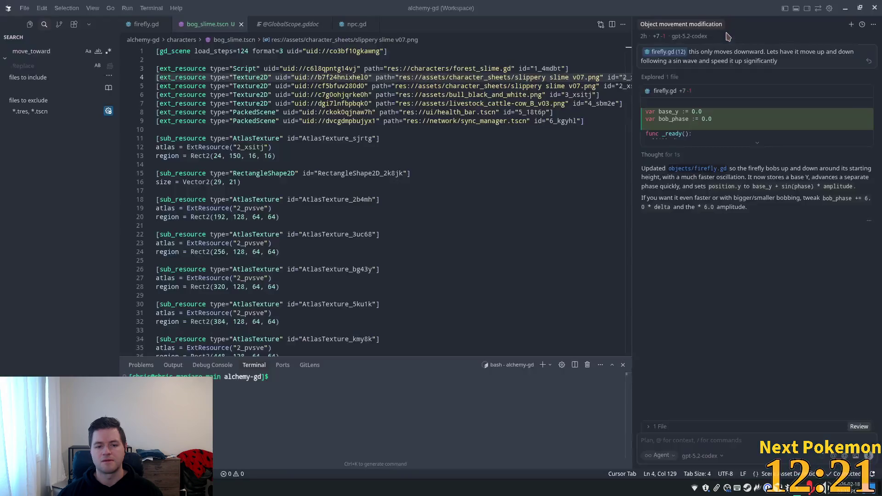
pyautogui.hotkey('alt', 'Tab')
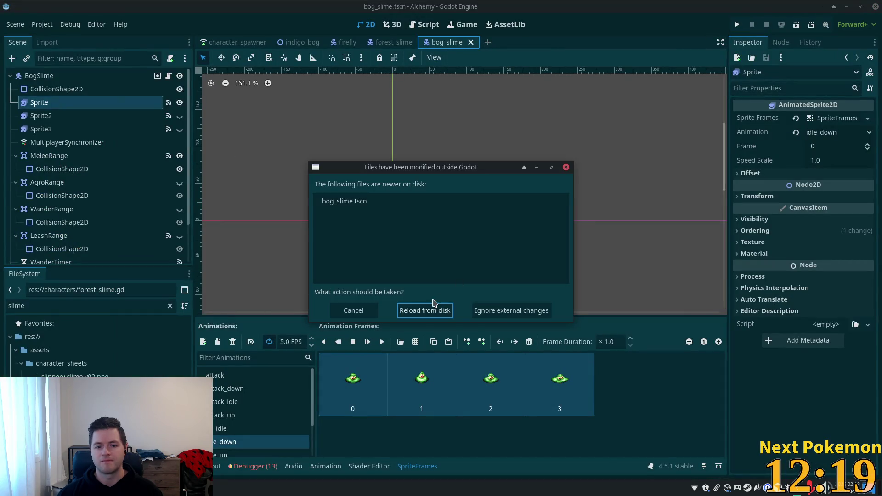
pyautogui.click(432, 307)
pyautogui.click(439, 260)
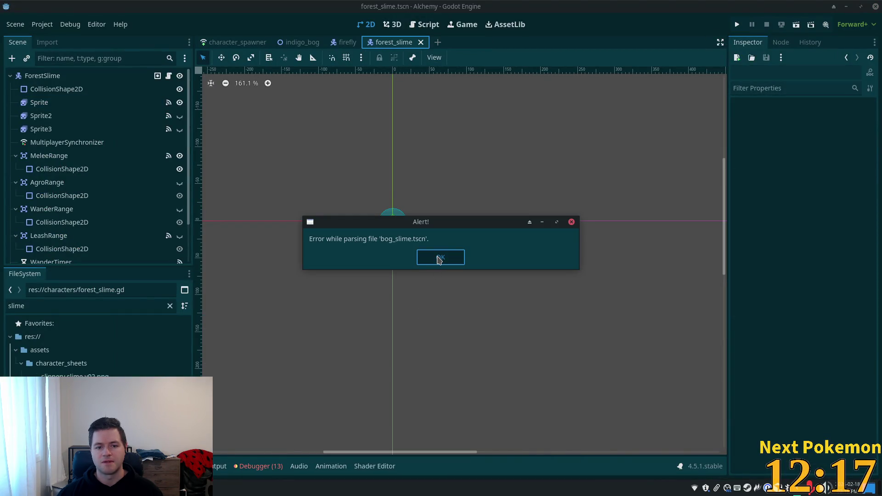
pyautogui.hotkey('alt', 'Tab')
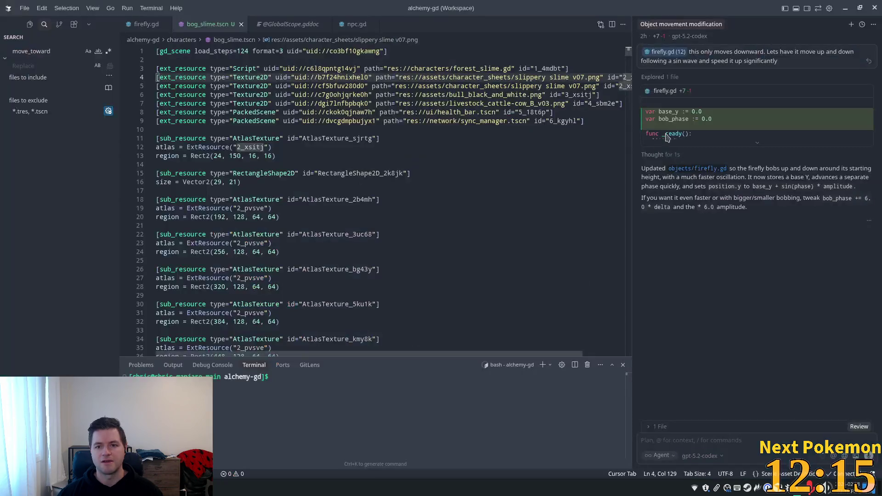
# Save bog_slime.tscn with line 4's texture id restored to 2_pvsve and return to Godot
pyautogui.hotkey('ctrl', 's')
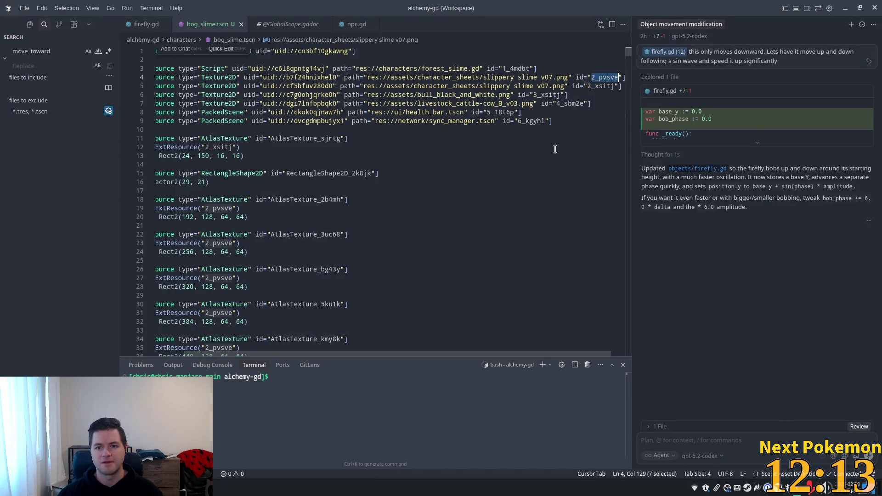
pyautogui.click(523, 137)
pyautogui.hotkey('alt', 'Tab')
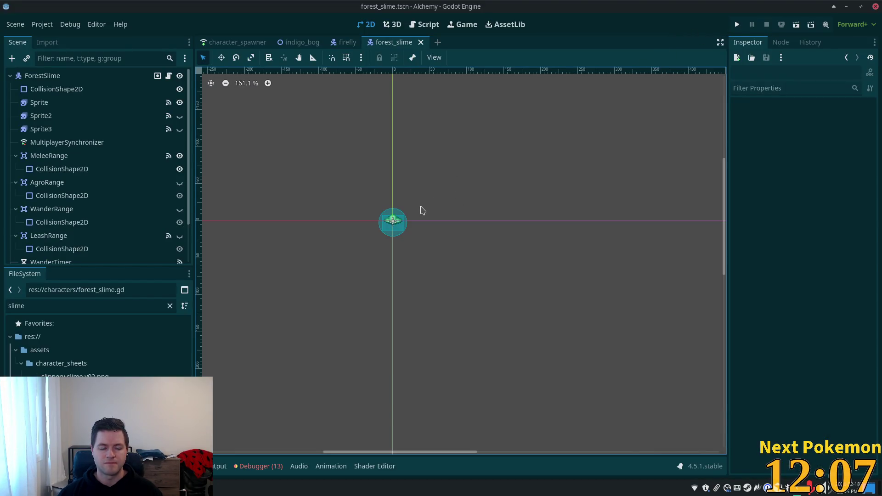
# Test-play the game into Indigo Bog, then stop all running game instances with F8
pyautogui.click(64, 102)
pyautogui.click(57, 129)
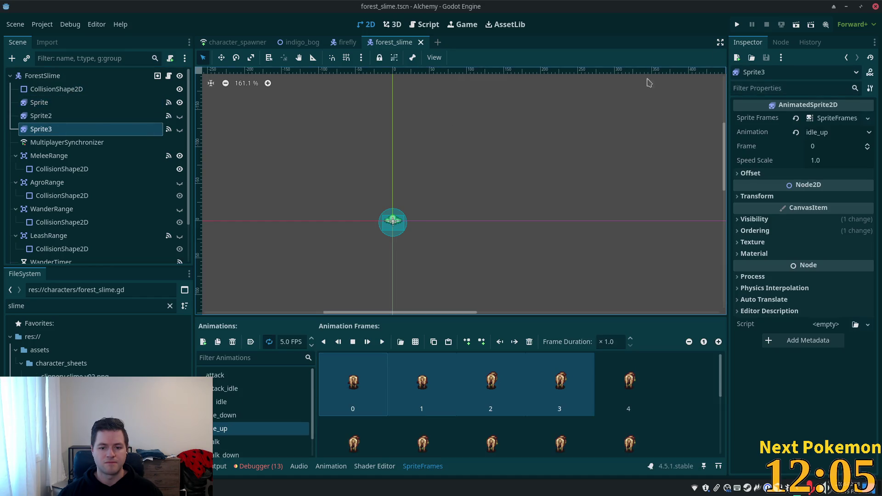
pyautogui.click(733, 22)
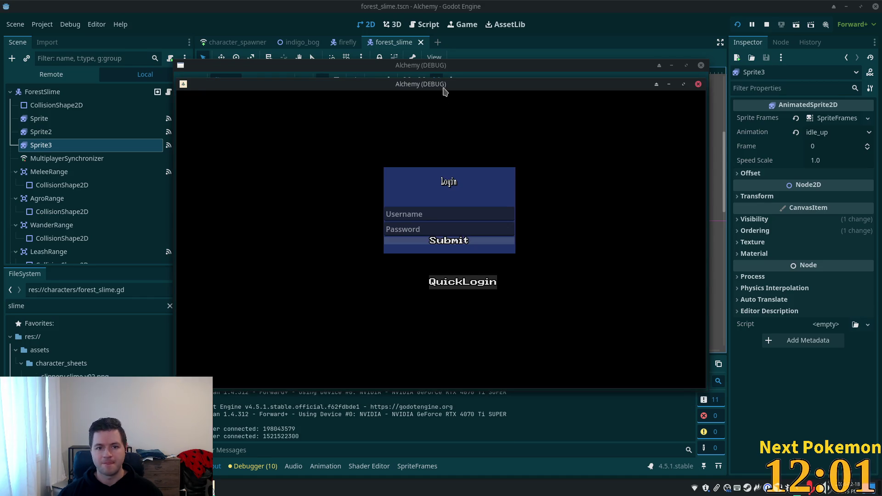
pyautogui.moveTo(443, 89)
pyautogui.mouseDown()
pyautogui.moveTo(309, 127)
pyautogui.moveTo(570, 110)
pyautogui.moveTo(592, 158)
pyautogui.mouseUp()
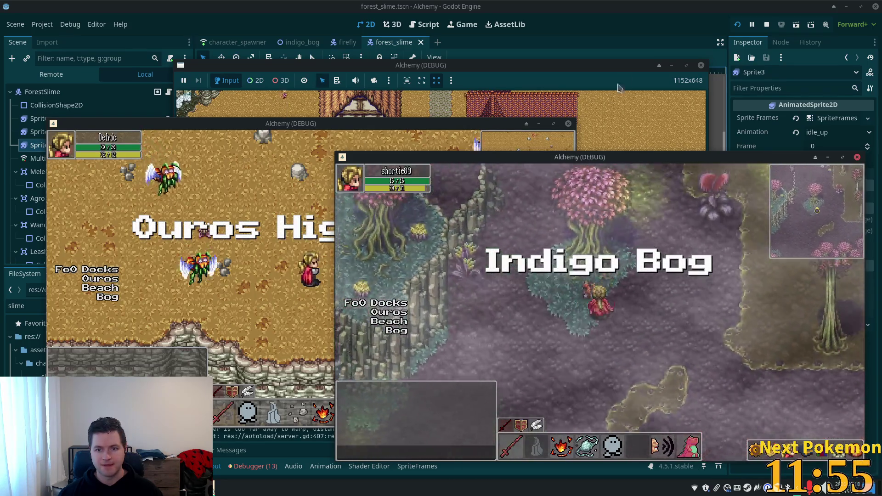
pyautogui.press('F8')
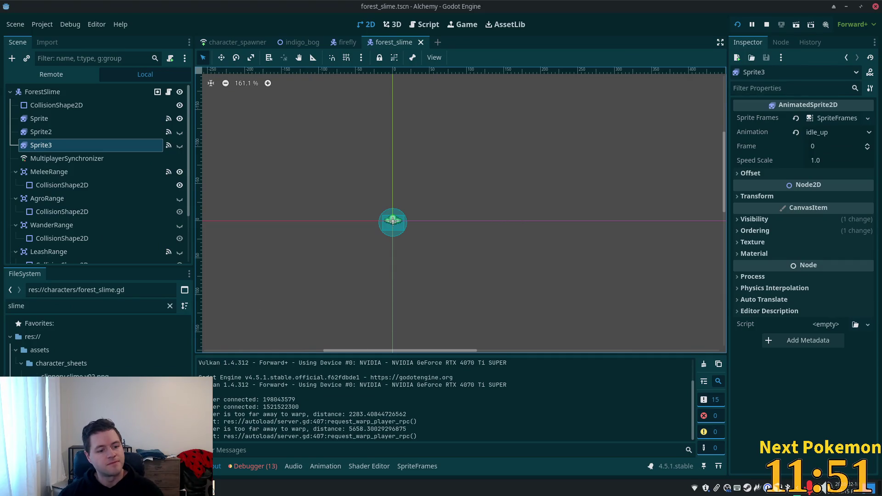
# Open forest_slime.gd and the bog_slime scene, check attack_up frame 3, then go to Cursor's line 4
pyautogui.doubleClick(69, 416)
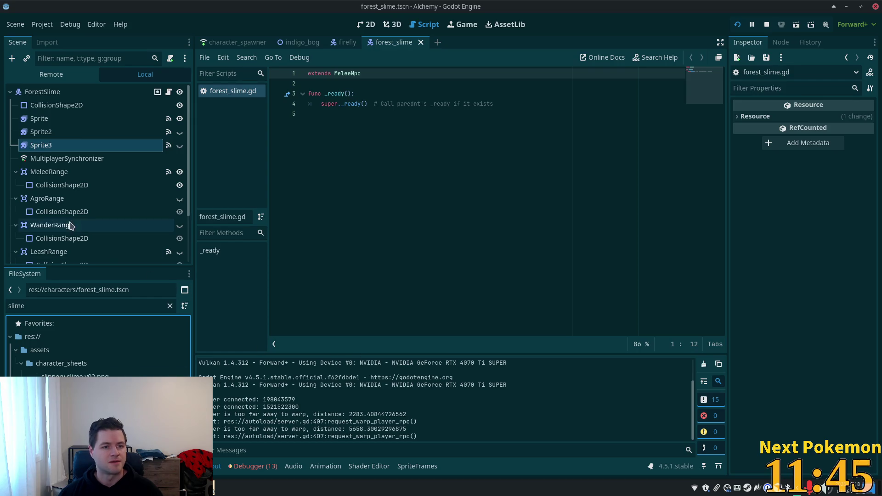
pyautogui.doubleClick(74, 386)
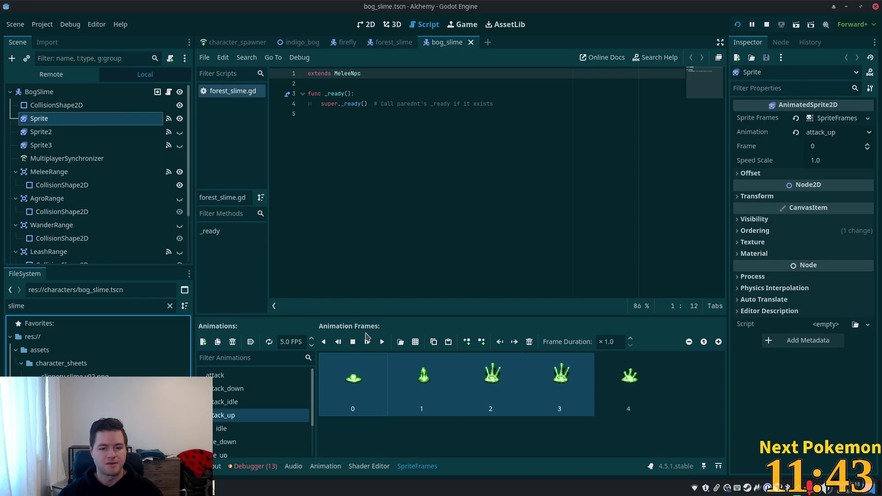
pyautogui.click(557, 392)
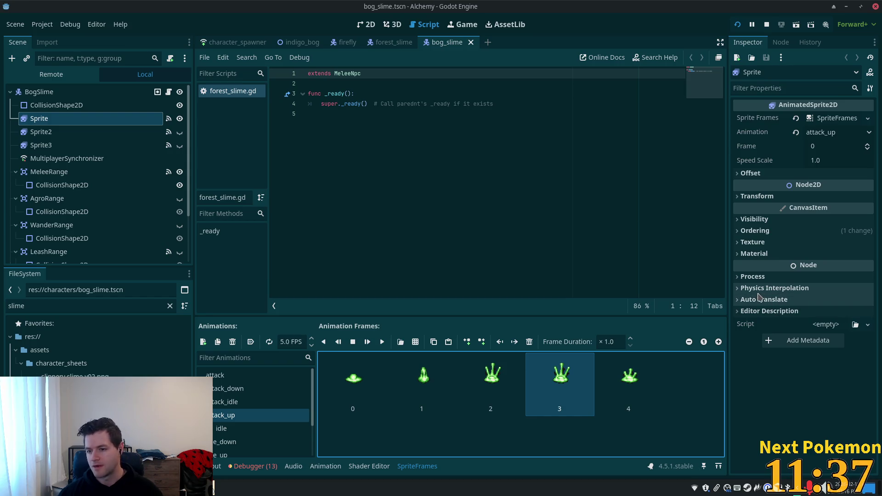
pyautogui.hotkey('alt', 'Tab')
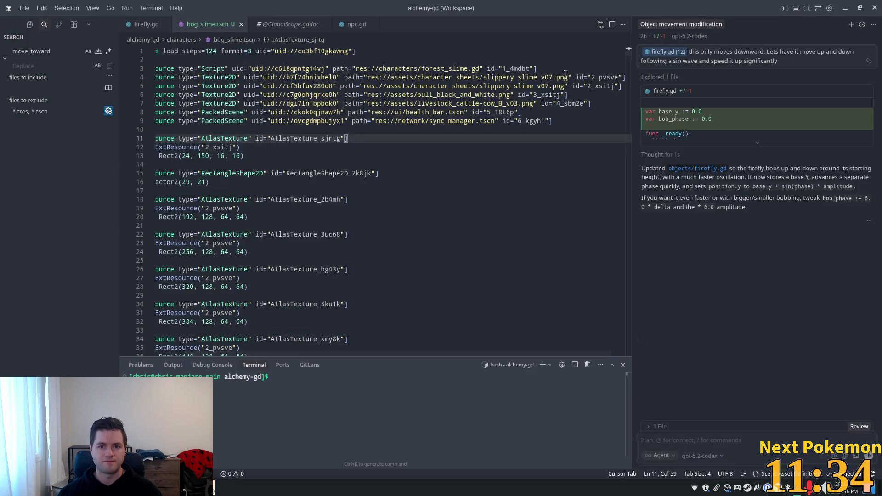
pyautogui.click(293, 77)
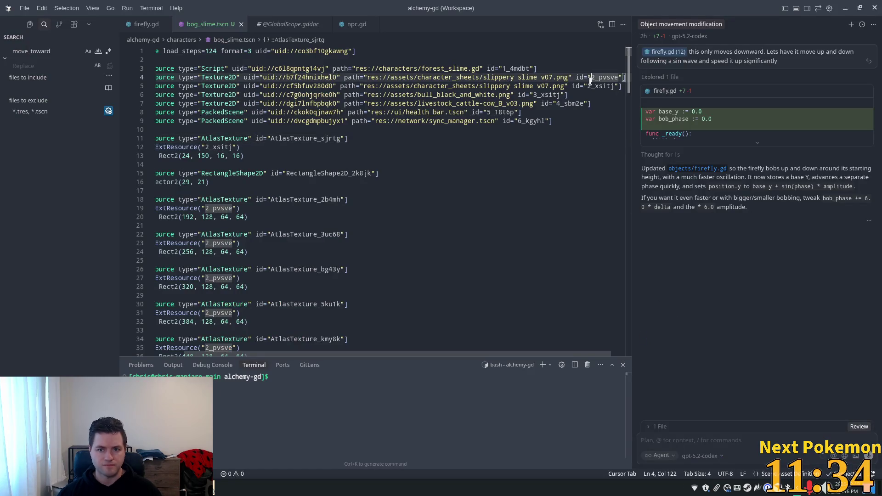
# Select line 4's uid, show the Explorer file tree and shrink the terminal panel
pyautogui.doubleClick(293, 77)
pyautogui.moveTo(293, 78)
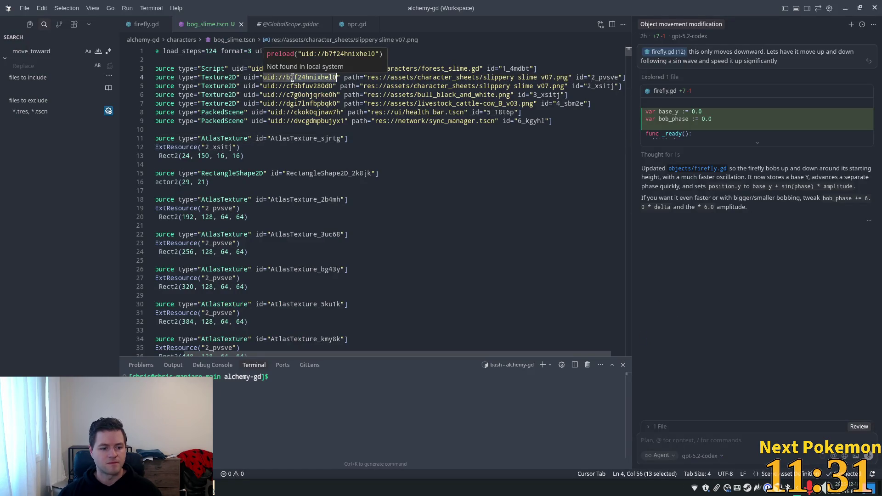
pyautogui.click(31, 23)
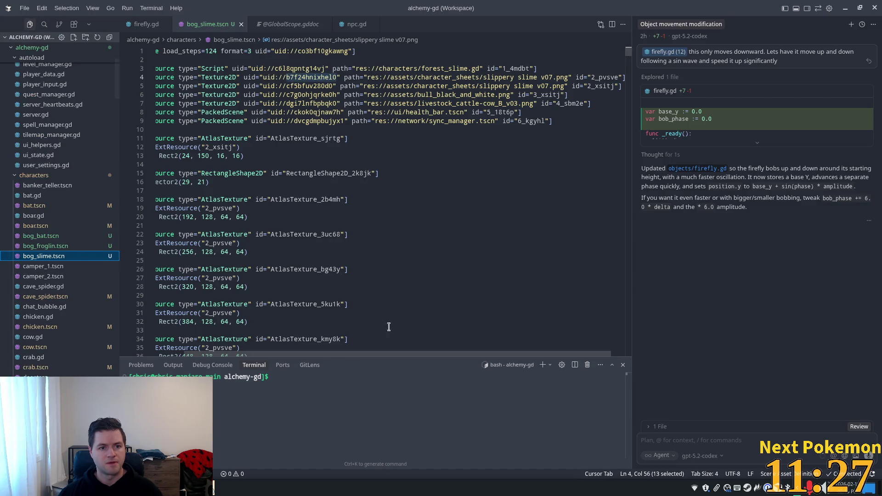
pyautogui.moveTo(404, 359); pyautogui.dragTo(226, 348)
pyautogui.scroll(-5, 400, 223)
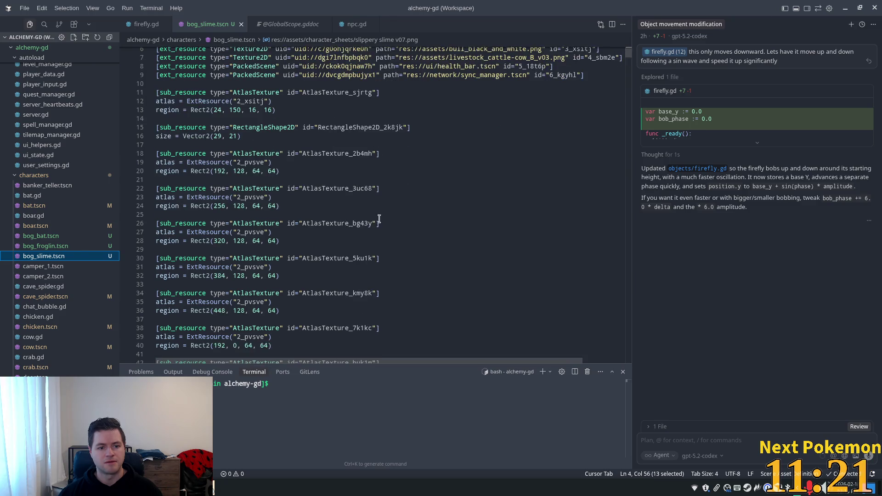
pyautogui.scroll(5, 401, 224)
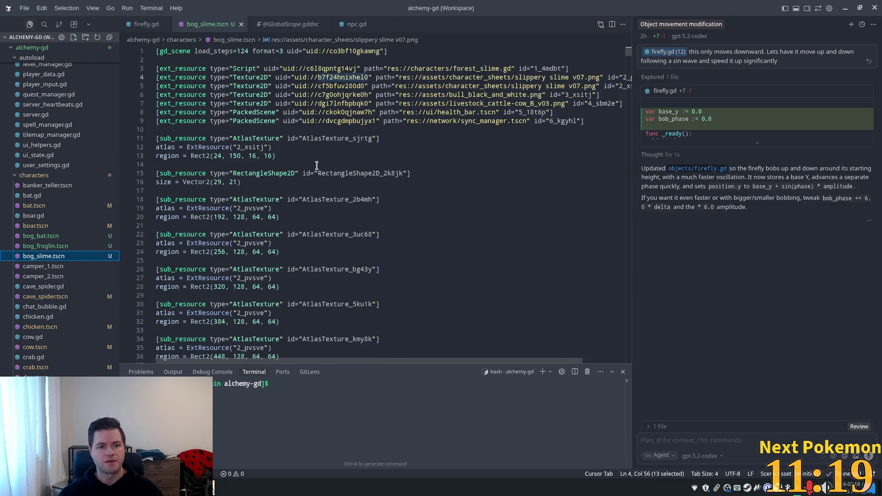
# Review bog_slime.tscn's texture references, including line 143's atlas and line 159's ExtResource
pyautogui.doubleClick(262, 119)
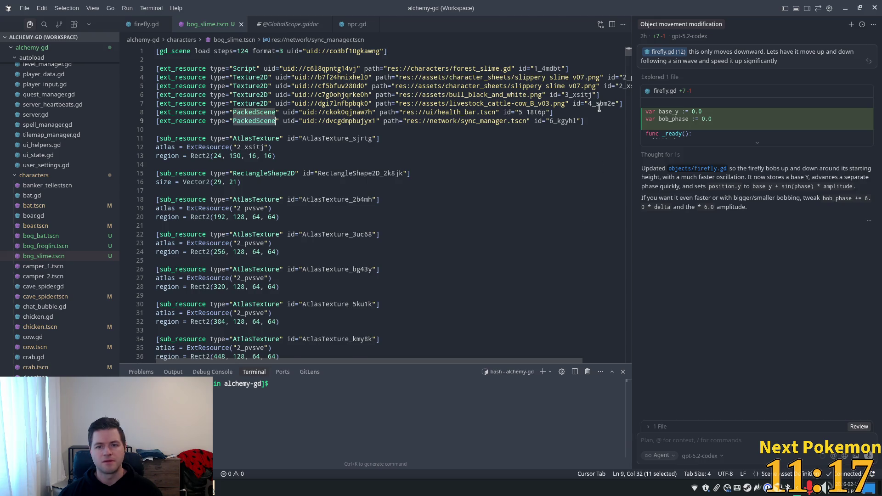
pyautogui.scroll(-3, 630, 65)
pyautogui.moveTo(629, 64)
pyautogui.mouseDown()
pyautogui.moveTo(628, 236)
pyautogui.moveTo(626, 159)
pyautogui.mouseUp()
pyautogui.click(539, 128)
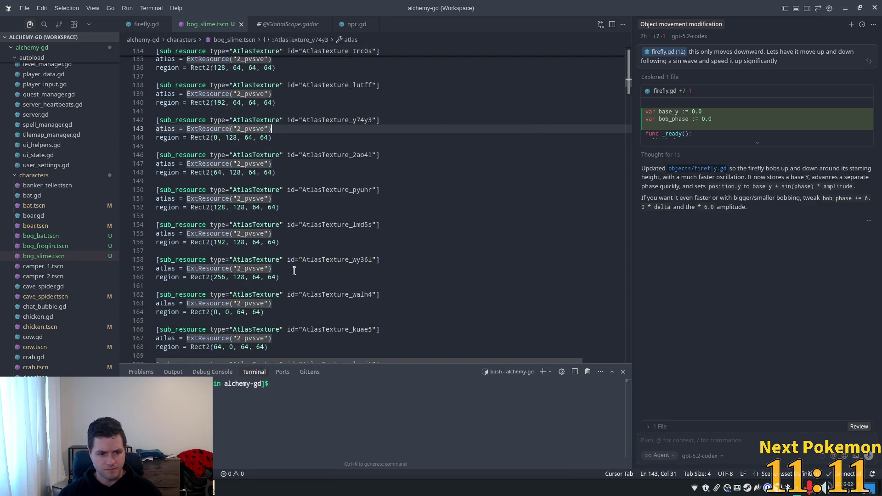
pyautogui.doubleClick(224, 269)
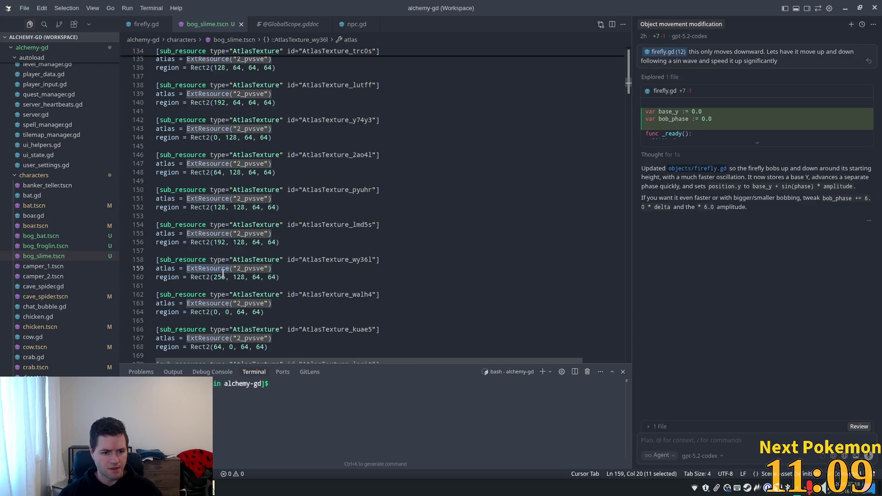
pyautogui.scroll(10, 630, 74)
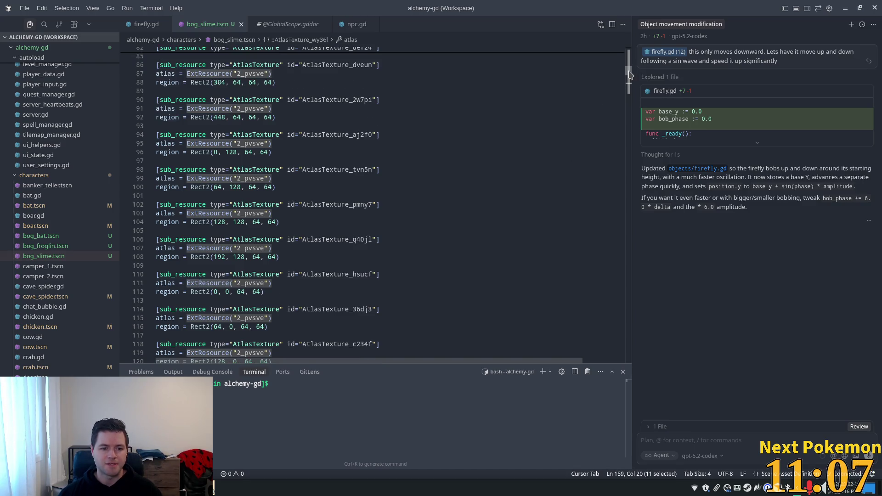
pyautogui.moveTo(630, 75); pyautogui.dragTo(634, 37)
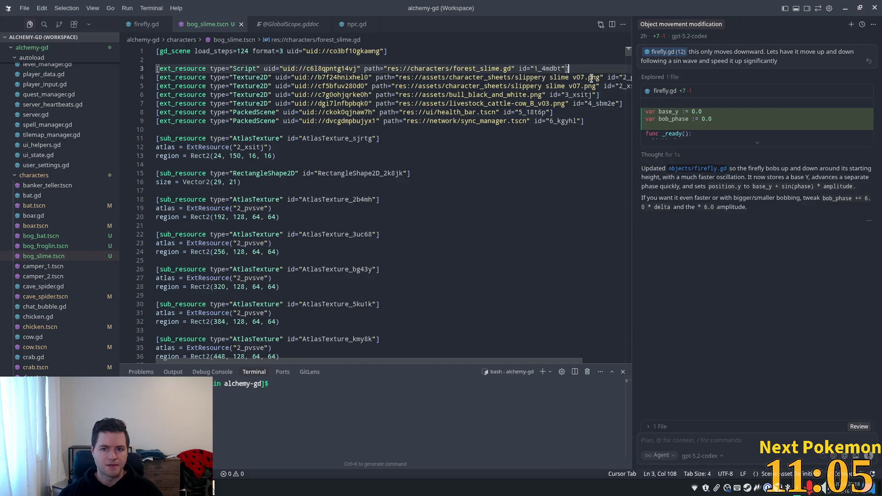
# Search the file for 2_pvsve and step through its 47 matches
pyautogui.doubleClick(560, 77)
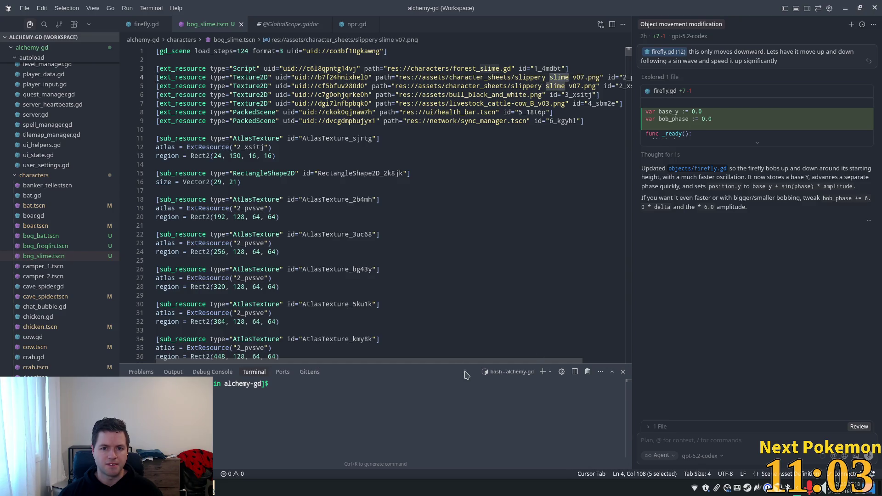
pyautogui.moveTo(448, 361); pyautogui.dragTo(491, 361)
pyautogui.doubleClick(589, 77)
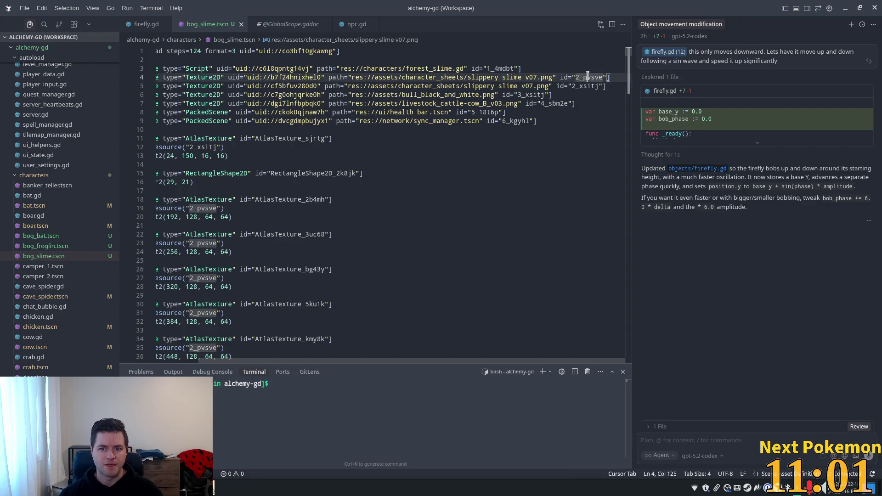
pyautogui.hotkey('ctrl', 'f')
pyautogui.press('Return')
pyautogui.press('Return')
pyautogui.press('Return')
pyautogui.press('Return')
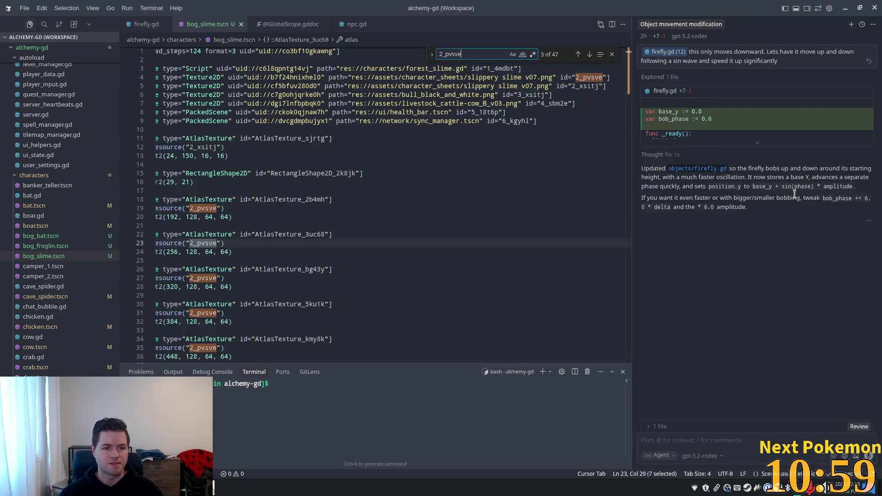
pyautogui.press('Return')
pyautogui.press('Return')
pyautogui.press('Return')
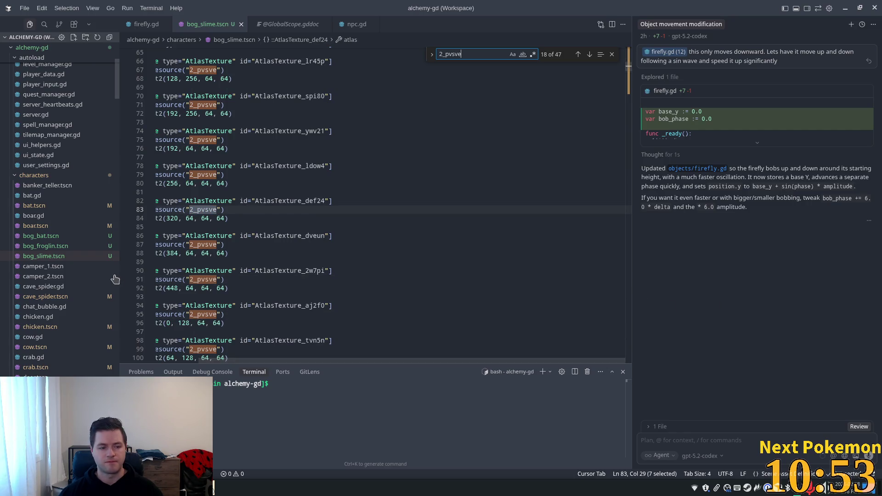
pyautogui.hotkey('alt', 'Tab')
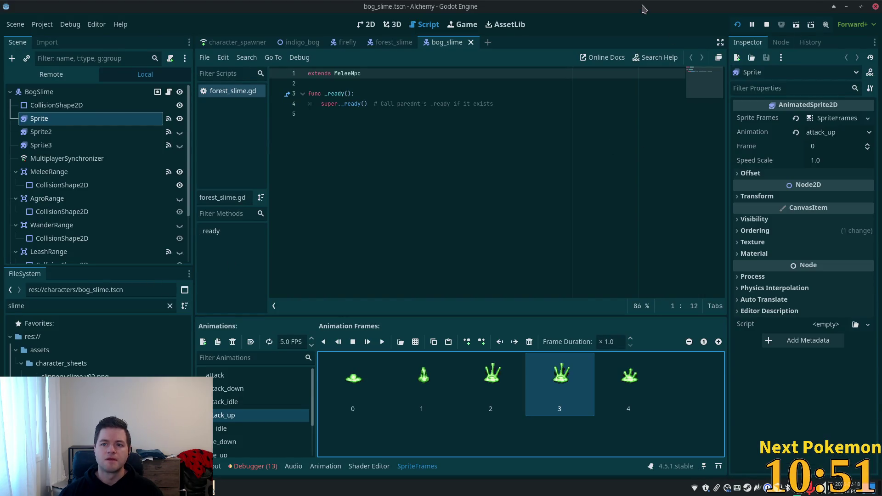
# Stop the running game and reload the current project
pyautogui.click(768, 24)
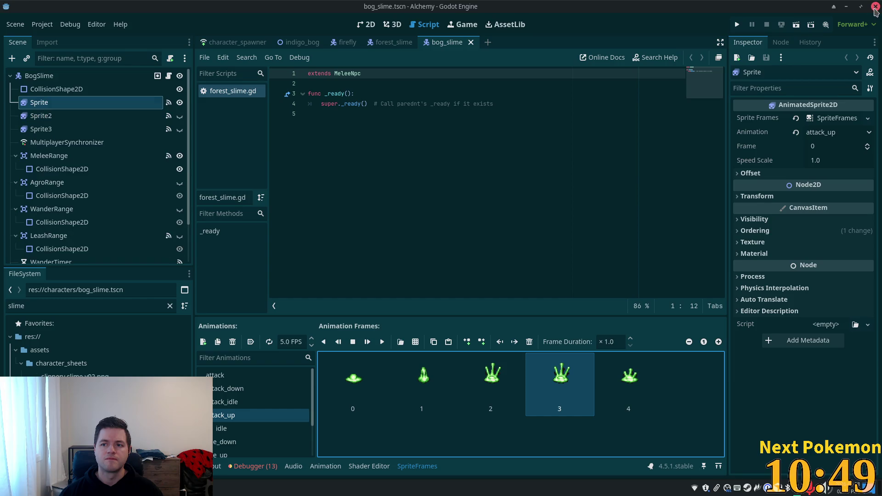
pyautogui.click(42, 24)
pyautogui.moveTo(41, 143)
pyautogui.click(81, 166)
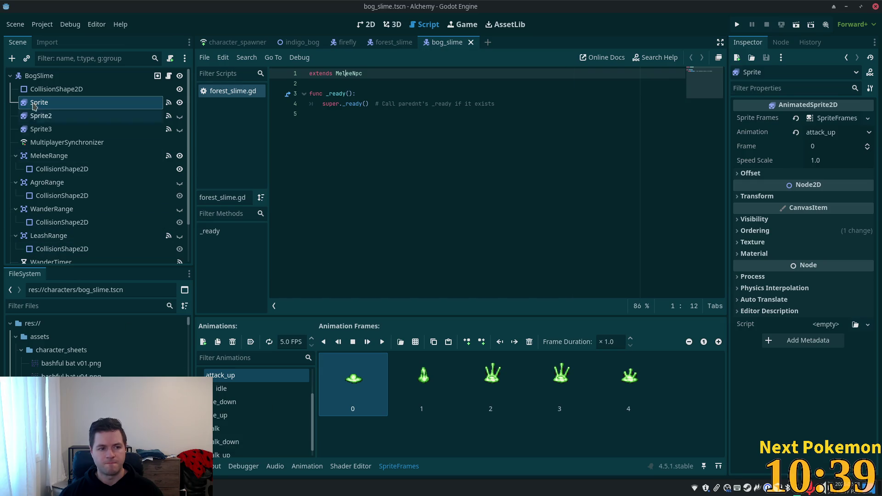
# Select the BogSlime root and its Sprite node, then return to bog_slime.tscn in Cursor
pyautogui.click(44, 76)
pyautogui.click(52, 103)
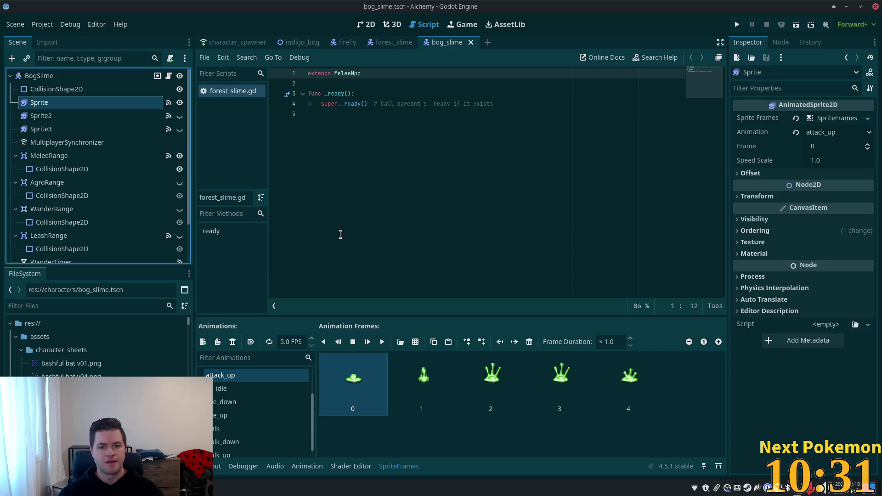
pyautogui.hotkey('alt', 'Tab')
pyautogui.scroll(8, 287, 175)
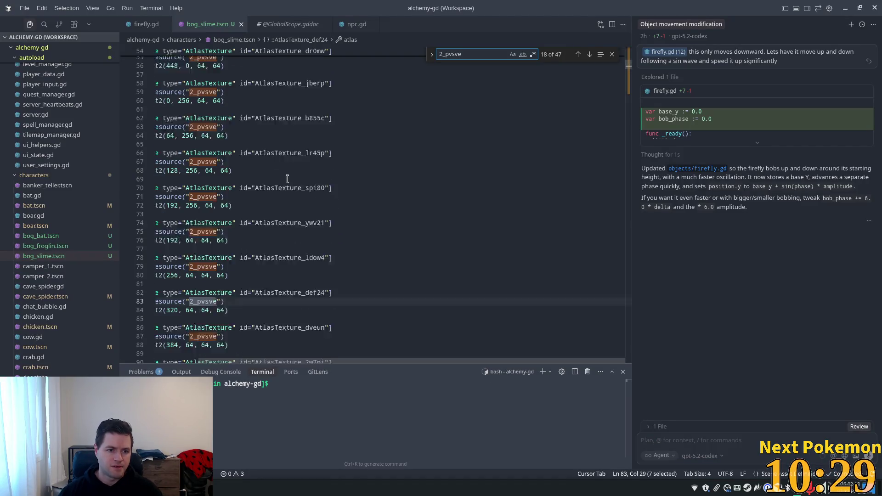
# Select the full outdated slippery slime texture uid on line 4 of bog_slime.tscn
pyautogui.scroll(10, 588, 92)
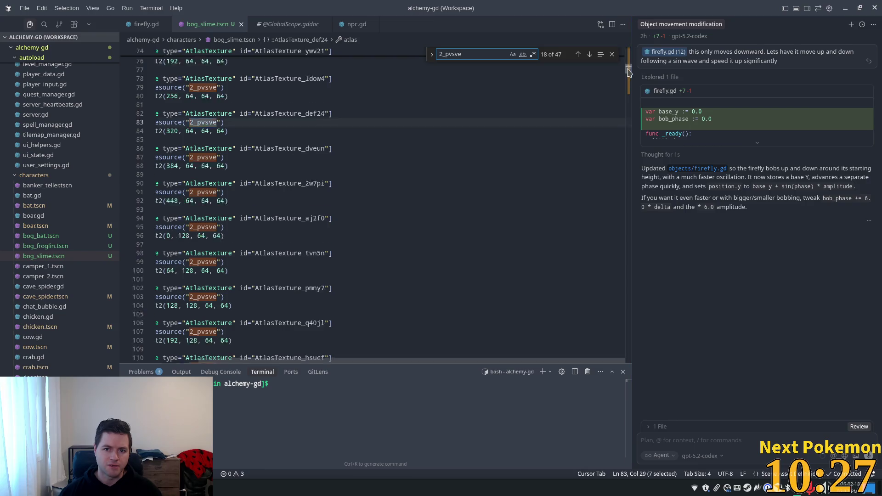
pyautogui.doubleClick(582, 93)
pyautogui.doubleClick(485, 92)
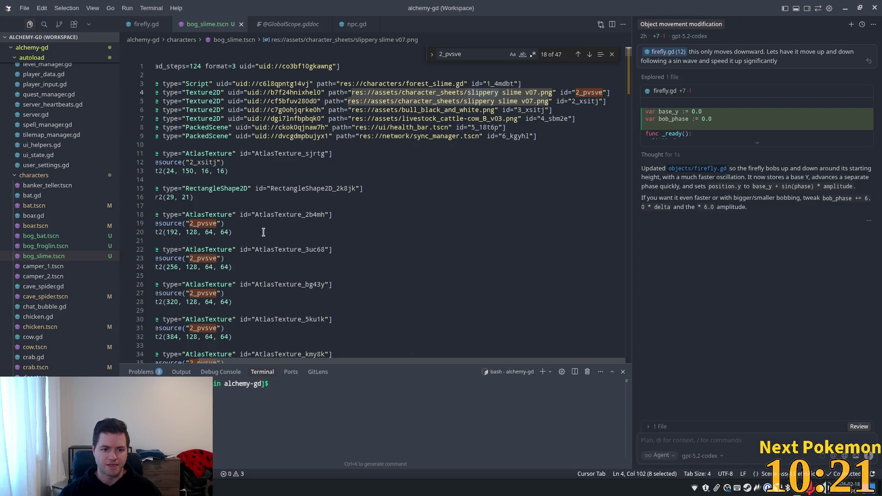
pyautogui.doubleClick(309, 212)
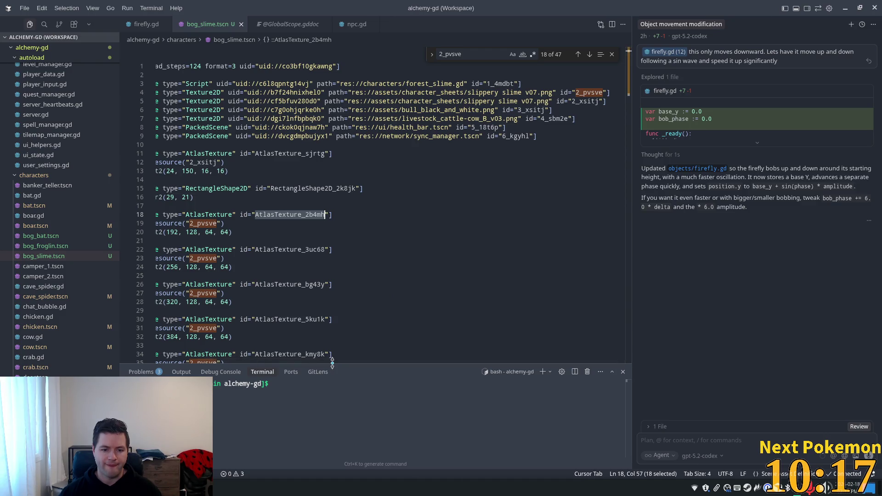
pyautogui.hscroll(-2, 354, 363)
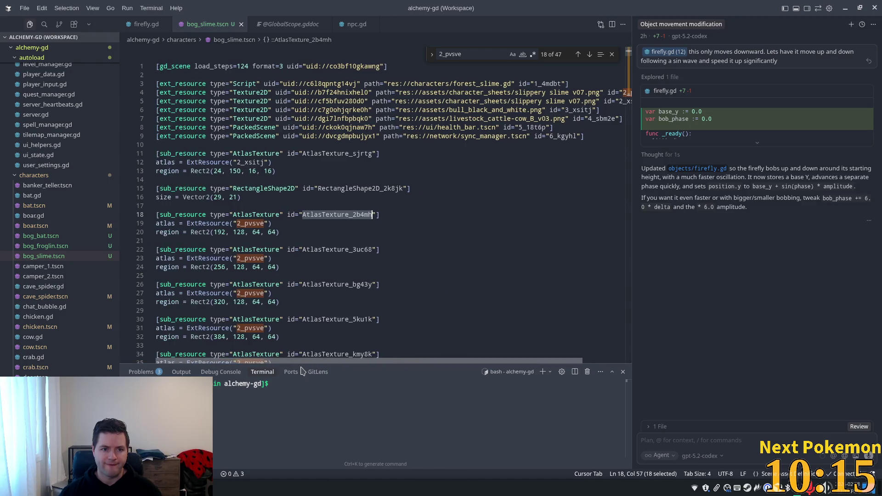
pyautogui.moveTo(296, 92); pyautogui.dragTo(370, 93)
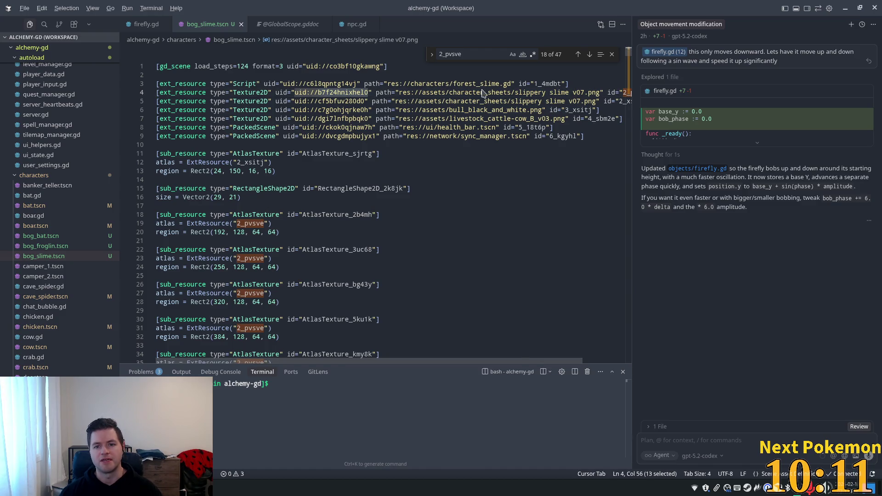
pyautogui.hotkey('alt', 'Tab')
pyautogui.click(78, 307)
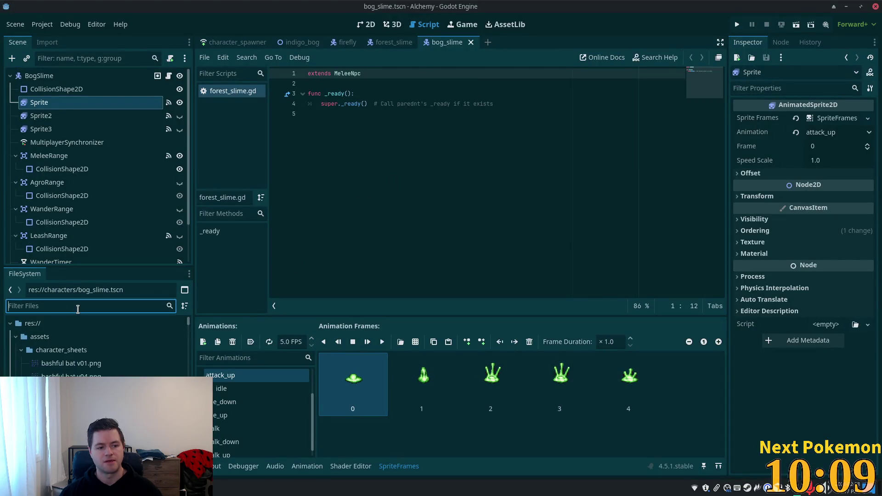
# Filter the FileSystem for v07 and copy the slippery slime v07 texture's UID
pyautogui.write('v07')
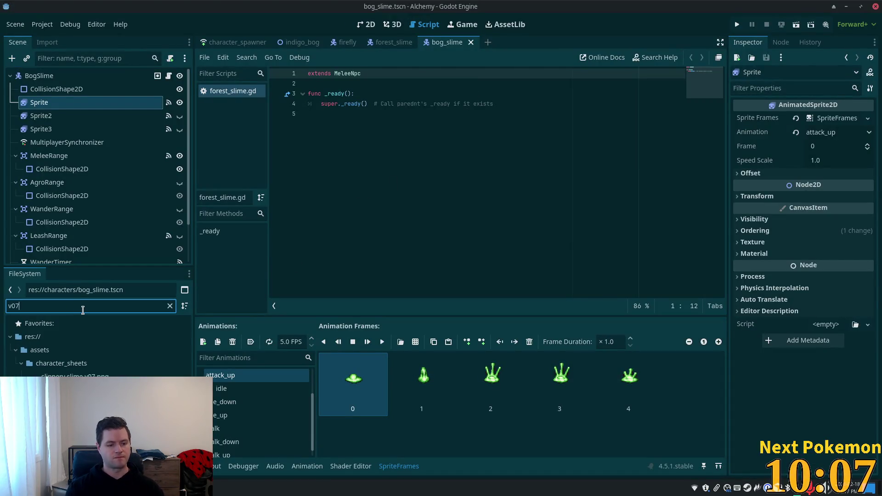
pyautogui.rightClick(69, 376)
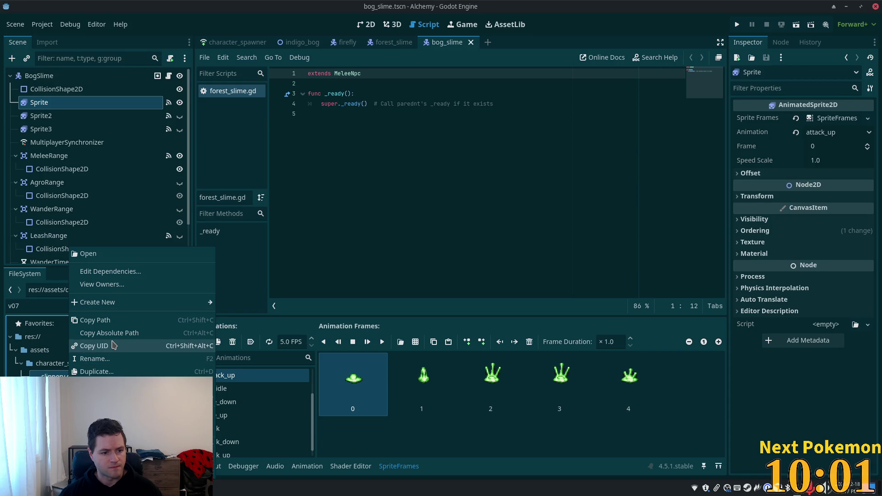
pyautogui.click(96, 346)
pyautogui.hotkey('alt', 'Tab')
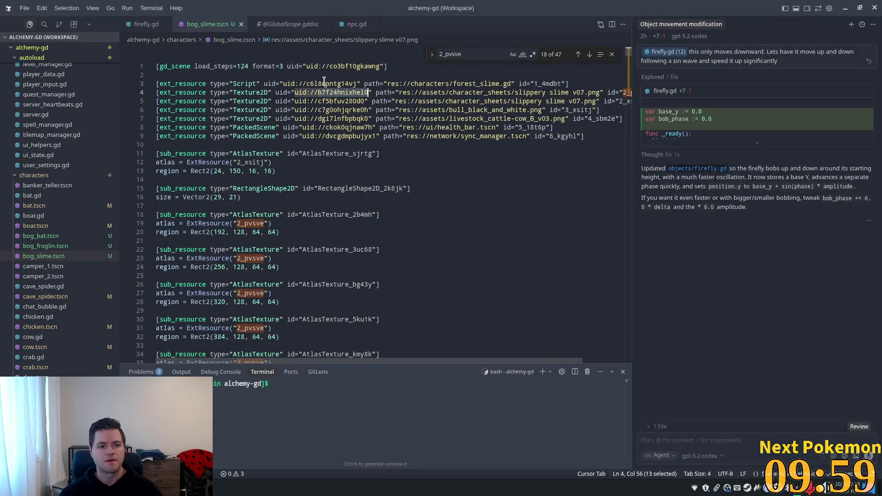
# Replace line 4's old uid with the copied cf5bfuv280d0, fix the doubled uid:// prefix, and save
pyautogui.click(285, 83)
pyautogui.doubleClick(344, 93)
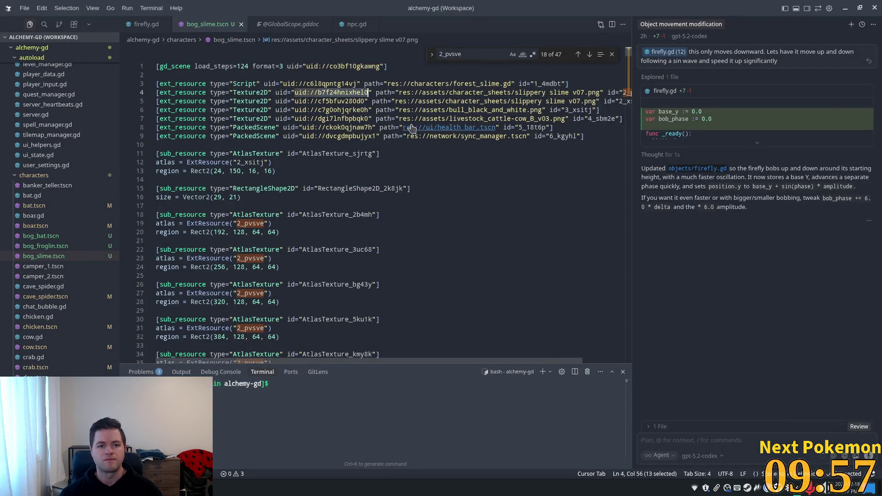
pyautogui.hotkey('ctrl', 'v')
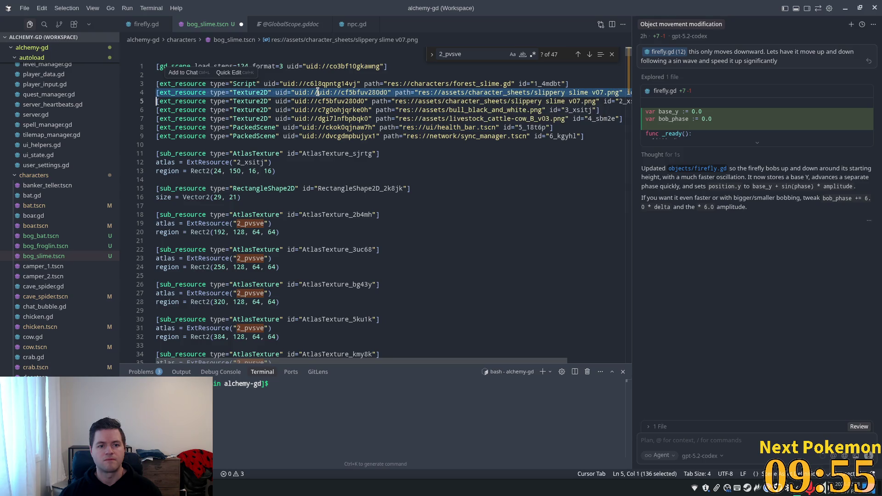
pyautogui.click(295, 92)
pyautogui.moveTo(296, 92); pyautogui.dragTo(373, 92)
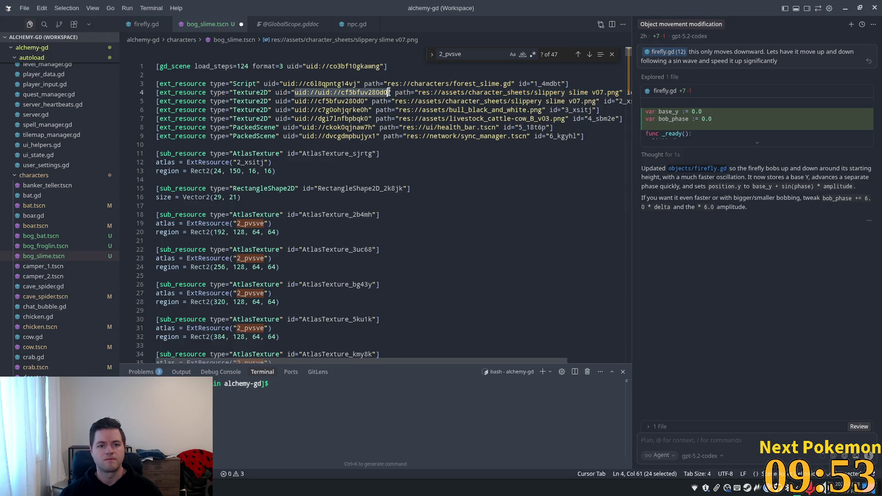
pyautogui.hotkey('ctrl', 'v')
pyautogui.hotkey('ctrl', 's')
pyautogui.hotkey('alt', 'Tab')
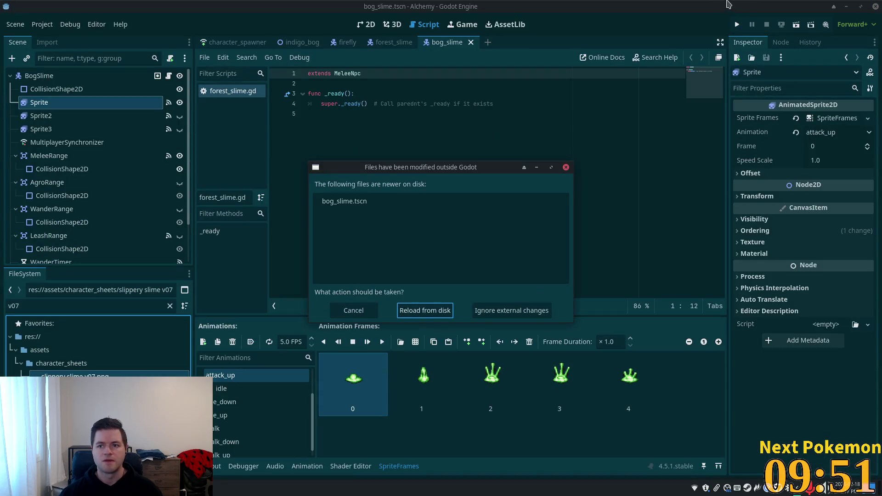
# Reload bog_slime from disk, test-play with two clients, then stop and show the 2D view
pyautogui.click(438, 311)
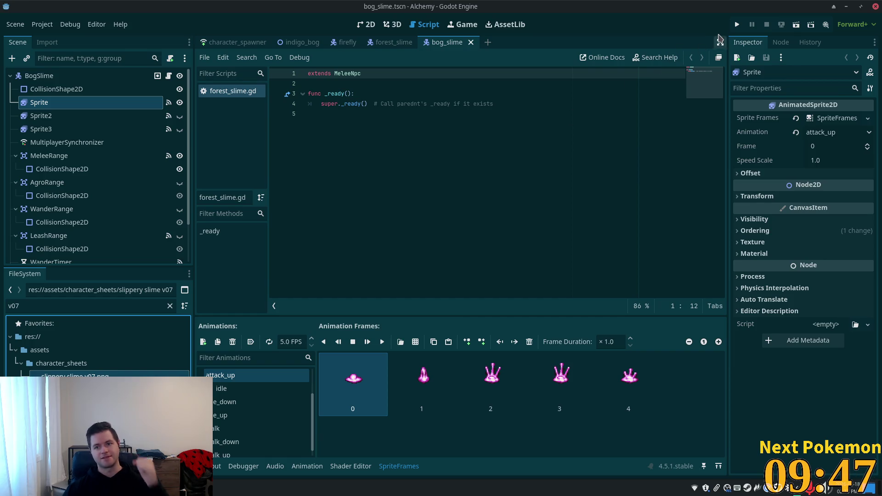
pyautogui.click(738, 25)
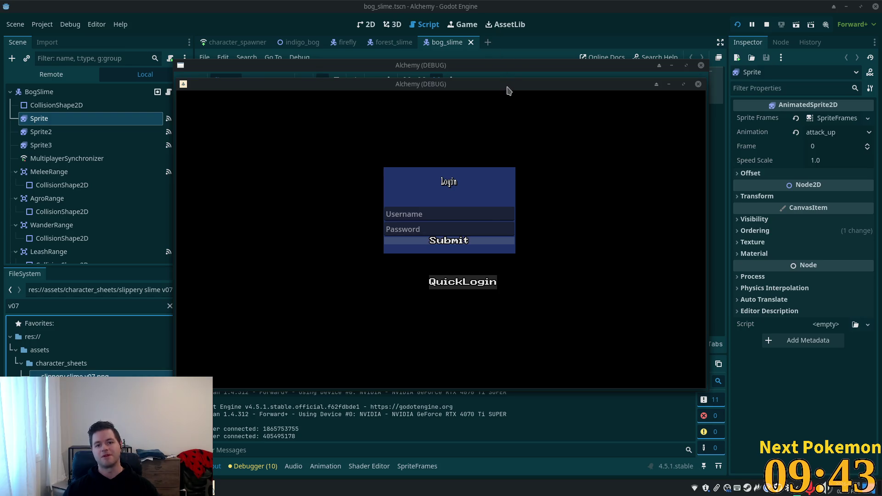
pyautogui.moveTo(437, 84)
pyautogui.mouseDown()
pyautogui.moveTo(353, 102)
pyautogui.moveTo(283, 101)
pyautogui.mouseUp()
pyautogui.moveTo(494, 86)
pyautogui.mouseDown()
pyautogui.moveTo(624, 146)
pyautogui.moveTo(631, 176)
pyautogui.mouseUp()
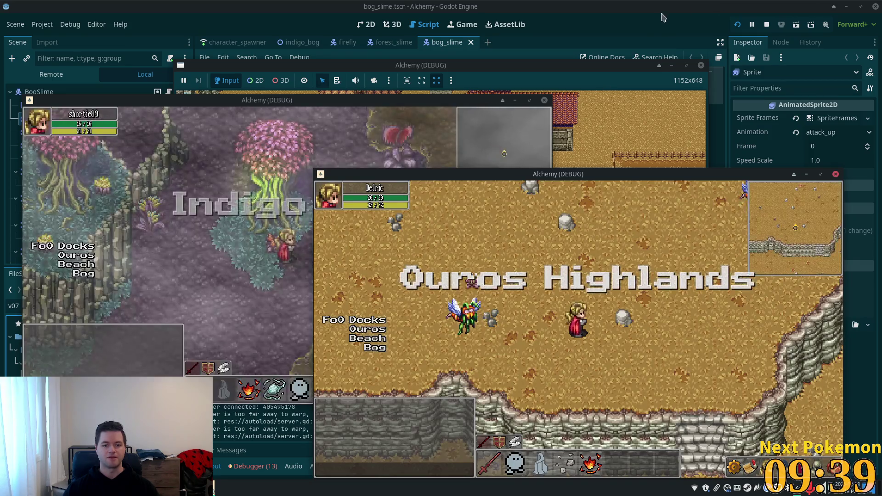
pyautogui.press('F8')
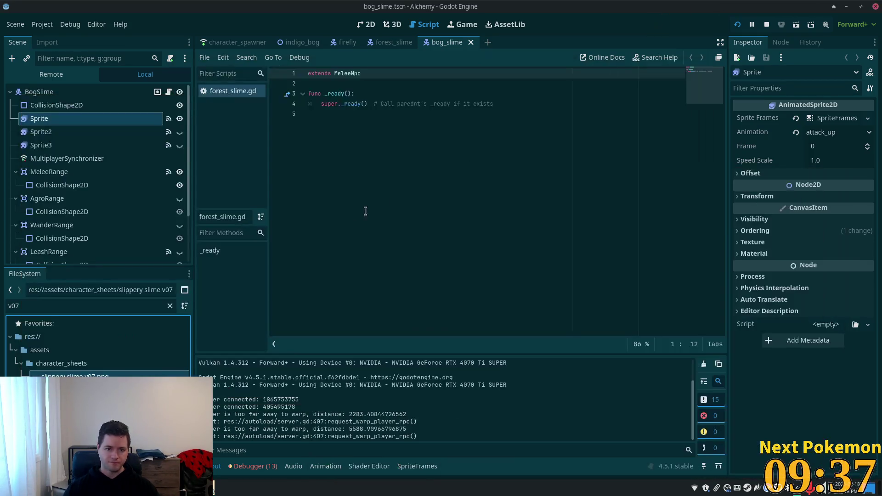
pyautogui.click(366, 24)
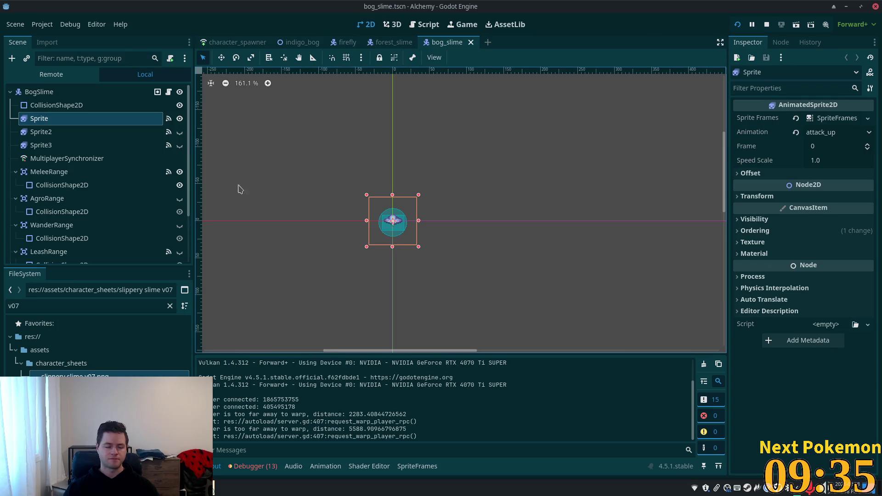
# Switch to the indigo_bog map, survey it, and collapse the BogBats group
pyautogui.click(300, 42)
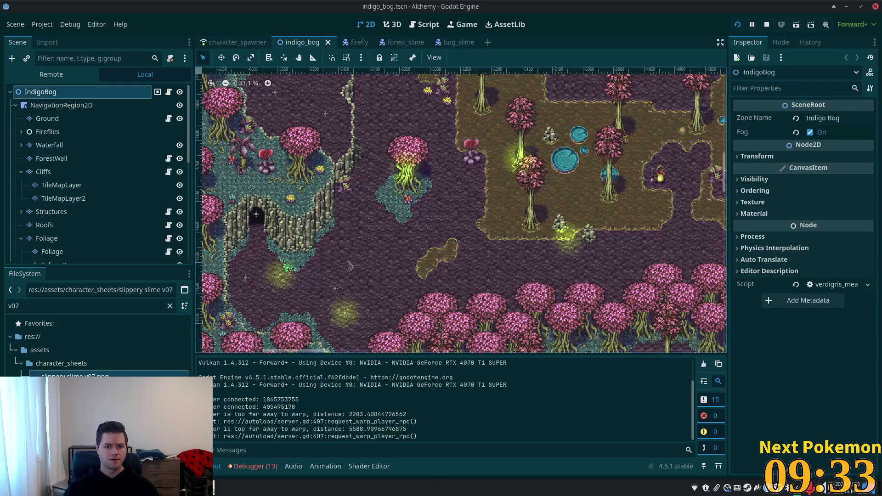
pyautogui.moveTo(525, 175); pyautogui.dragTo(332, 232)
pyautogui.scroll(3, 330, 232)
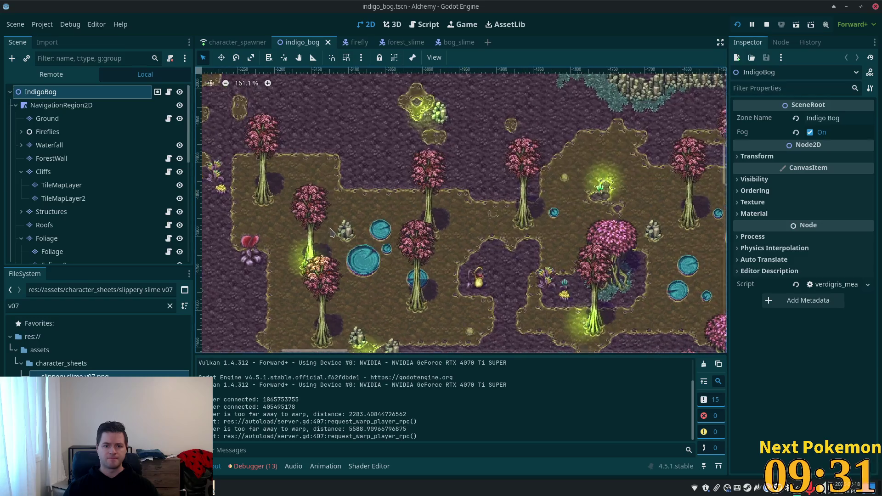
pyautogui.scroll(1, 441, 214)
pyautogui.scroll(7, 619, 190)
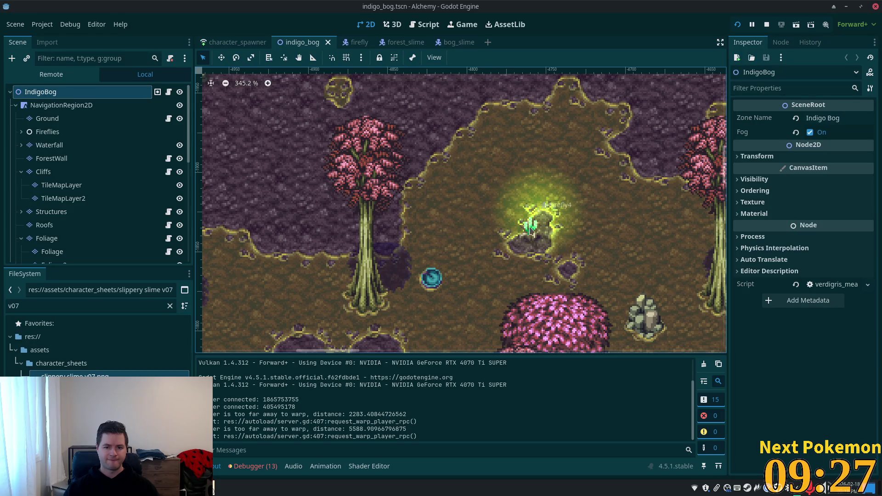
pyautogui.scroll(-7, 501, 249)
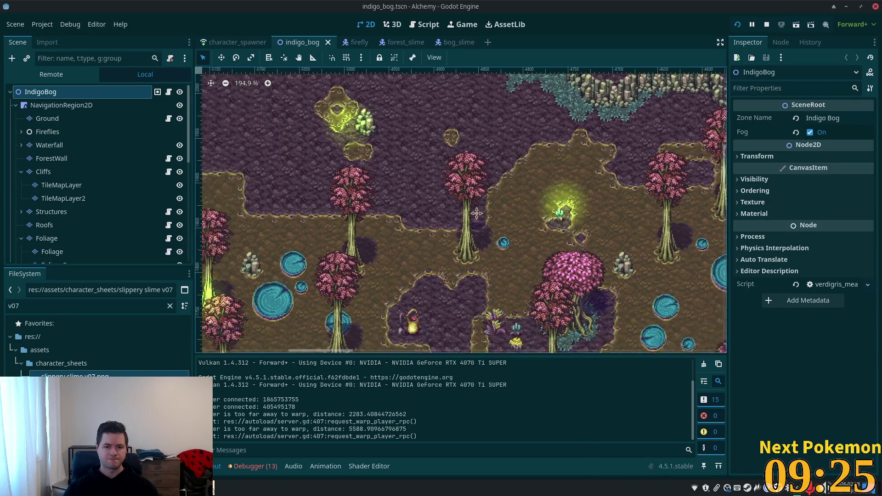
pyautogui.scroll(-10, 157, 212)
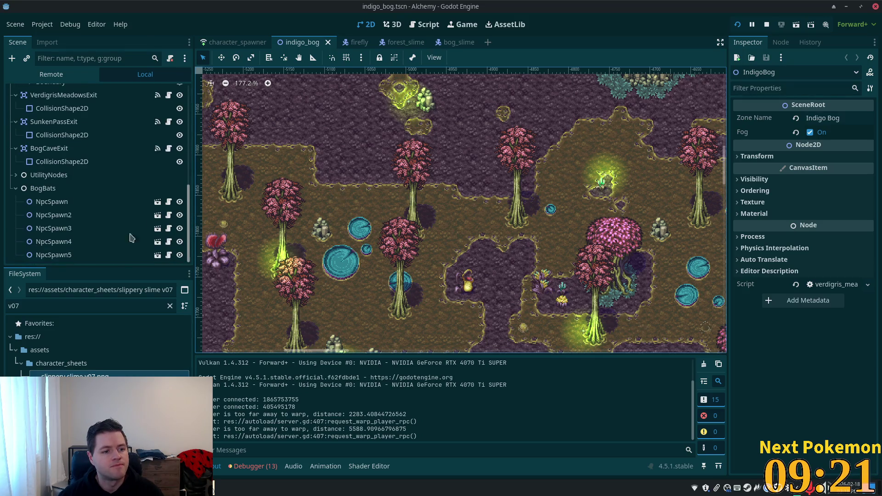
pyautogui.click(16, 191)
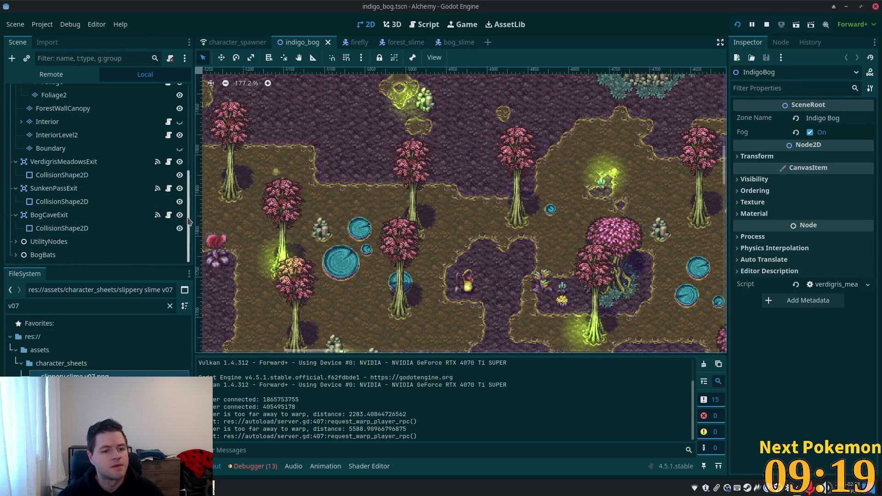
pyautogui.scroll(10, 92, 138)
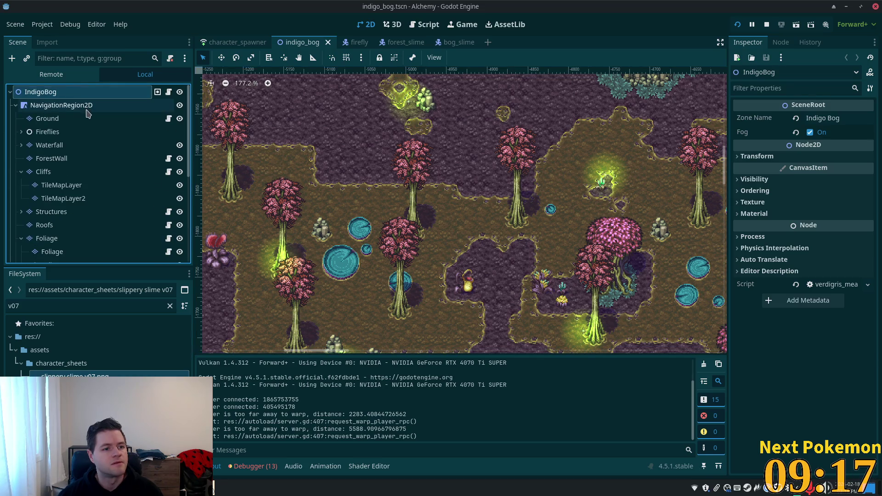
# Add a plain Node to the scene and name it BogSlimes
pyautogui.hotkey('ctrl', 'a')
pyautogui.doubleClick(340, 146)
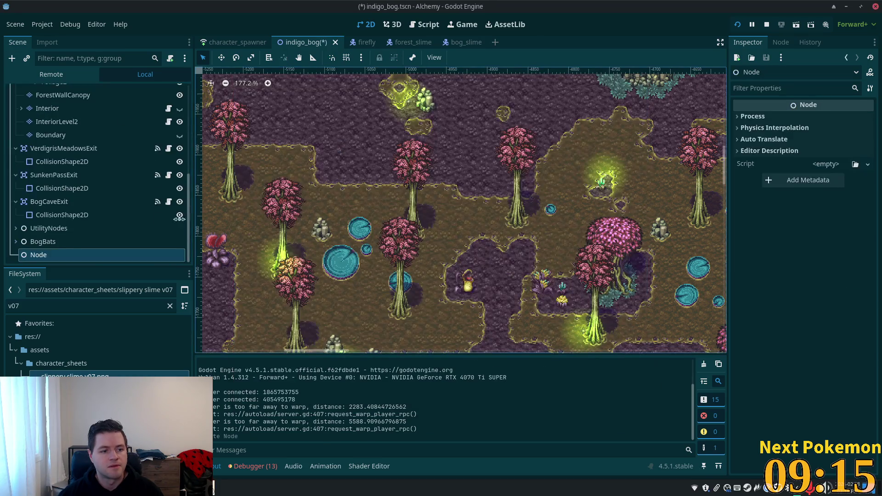
pyautogui.click(33, 257)
pyautogui.press('F2')
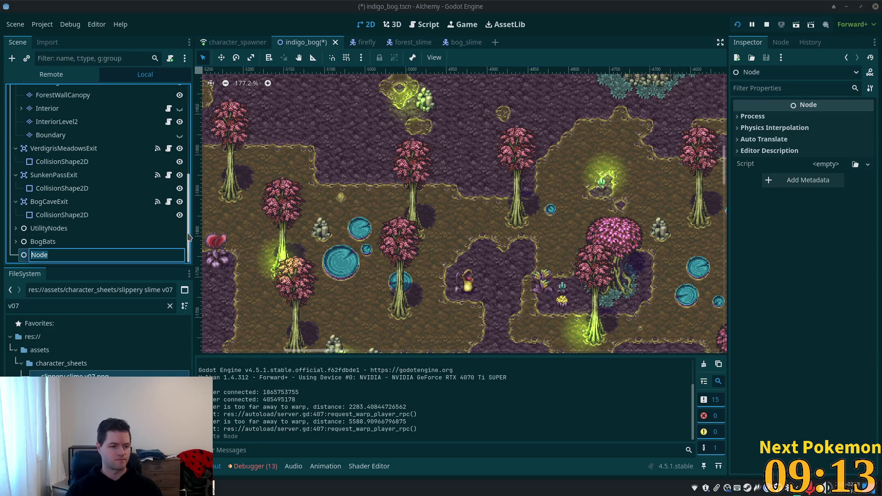
pyautogui.write('Bog')
pyautogui.press('BackSpace')
pyautogui.press('BackSpace')
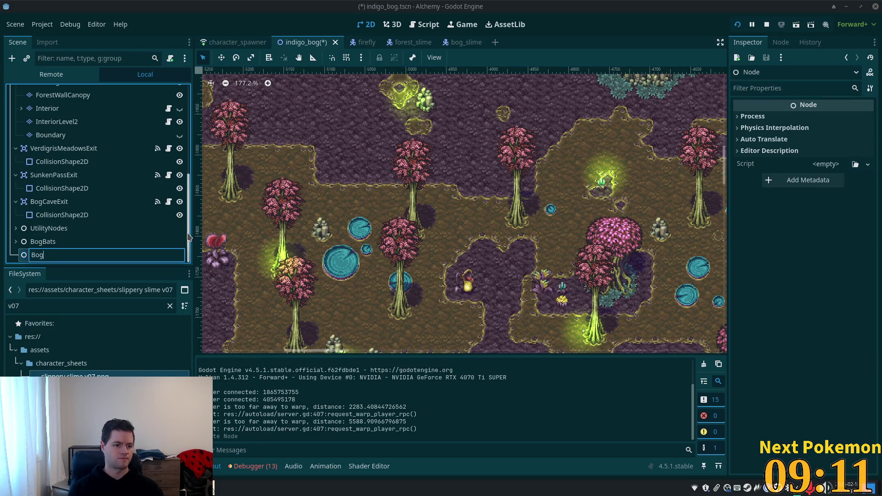
pyautogui.write('imes')
pyautogui.press('Return')
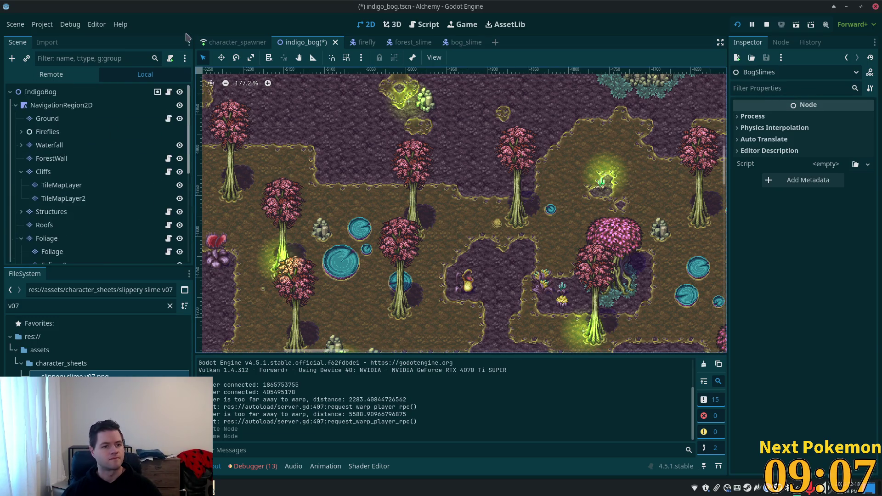
# Instance an npc_spawn on the bog map, save, and view character_spawner's Auto Spawn List
pyautogui.scroll(10, 94, 93)
pyautogui.click(94, 92)
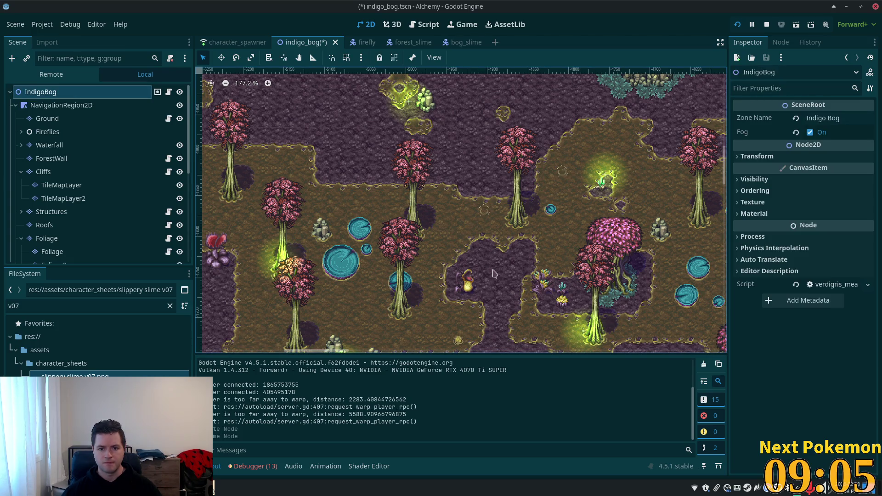
pyautogui.moveTo(492, 254); pyautogui.dragTo(392, 207)
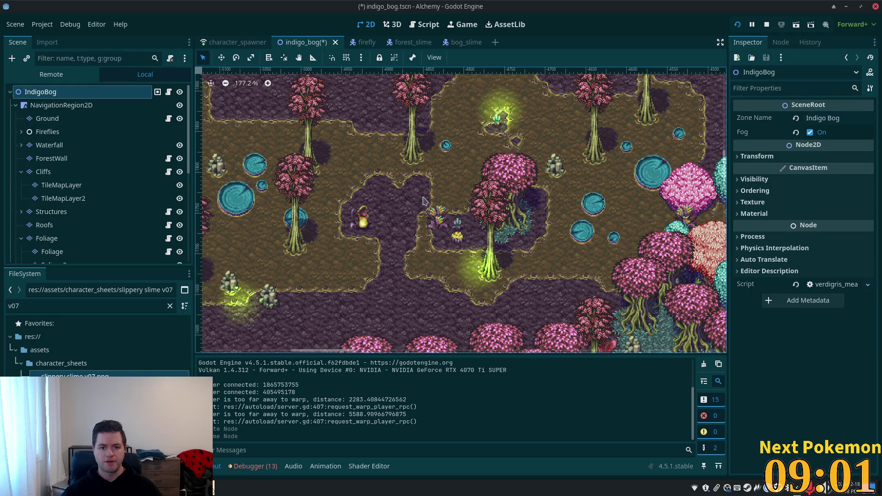
pyautogui.rightClick(423, 200)
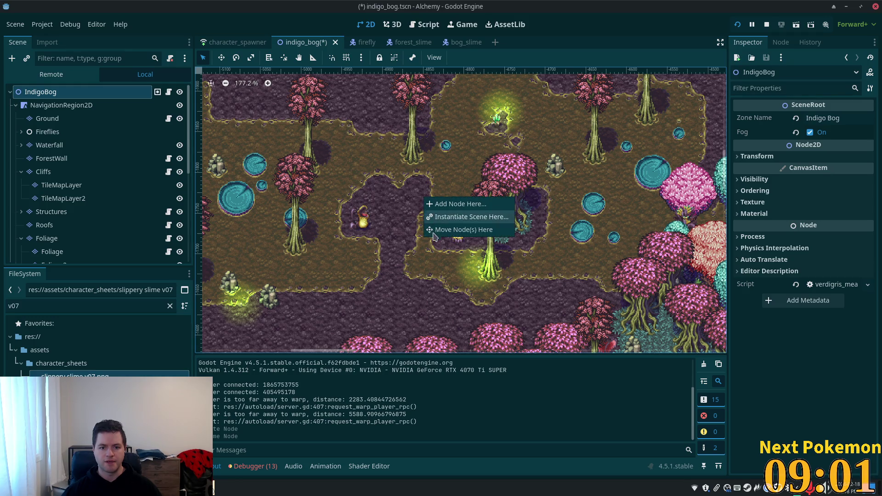
pyautogui.click(461, 221)
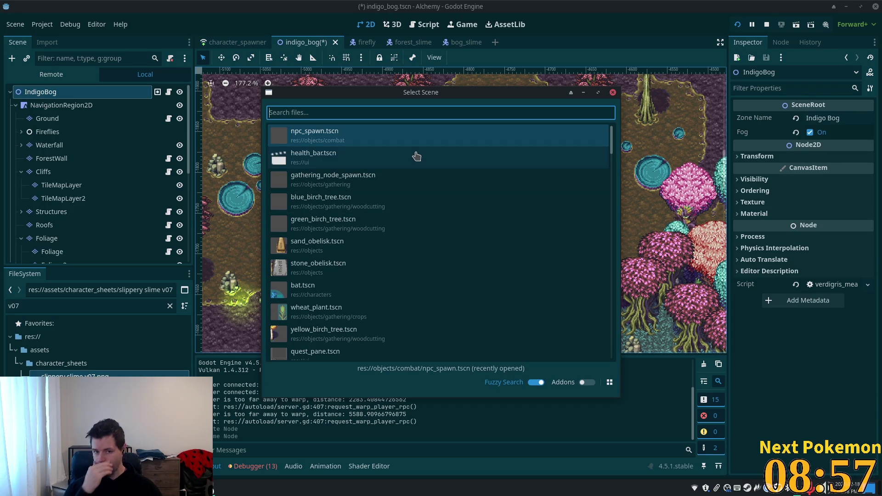
pyautogui.doubleClick(373, 138)
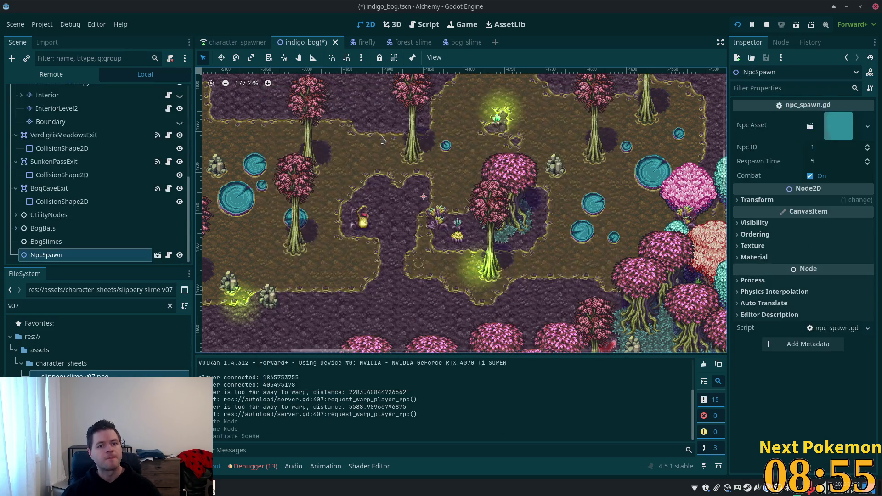
pyautogui.hotkey('ctrl', 's')
pyautogui.hotkey('ctrl', 'shift', 'Tab')
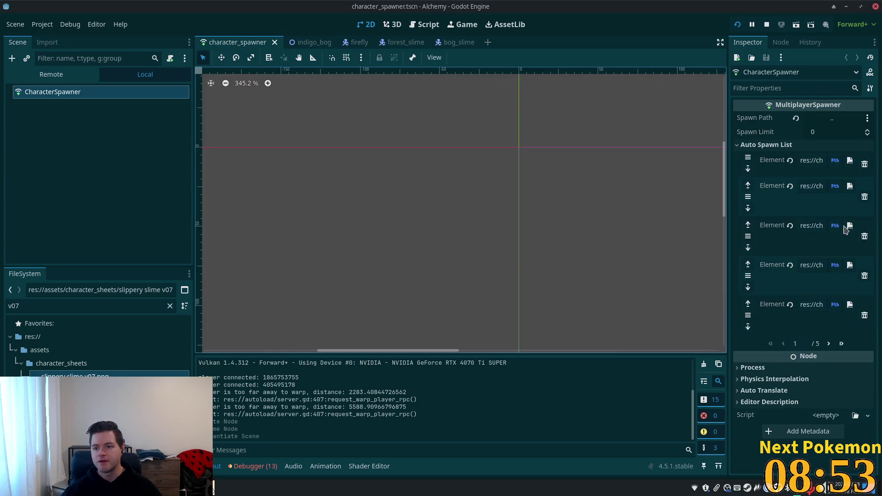
pyautogui.click(842, 346)
# Append bog_slime.tscn as the fifth entry of the character spawner's Auto Spawn List and save
pyautogui.click(804, 236)
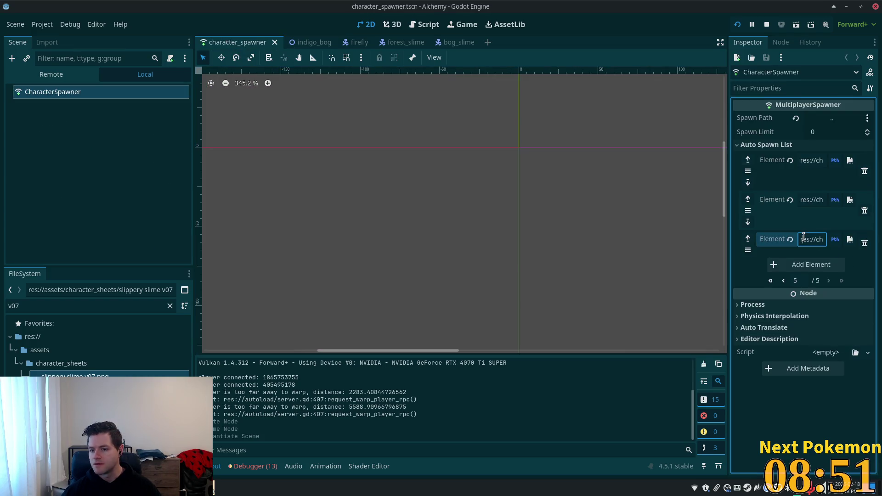
pyautogui.moveTo(830, 238); pyautogui.dragTo(830, 238)
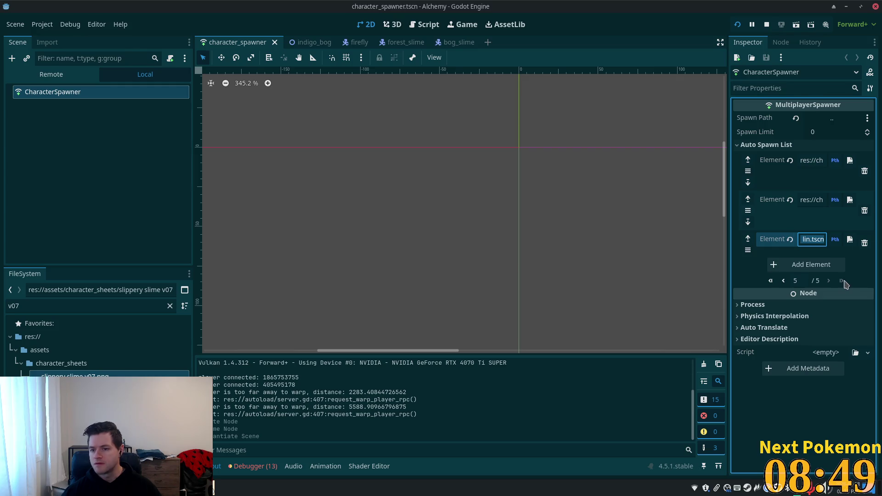
pyautogui.click(812, 265)
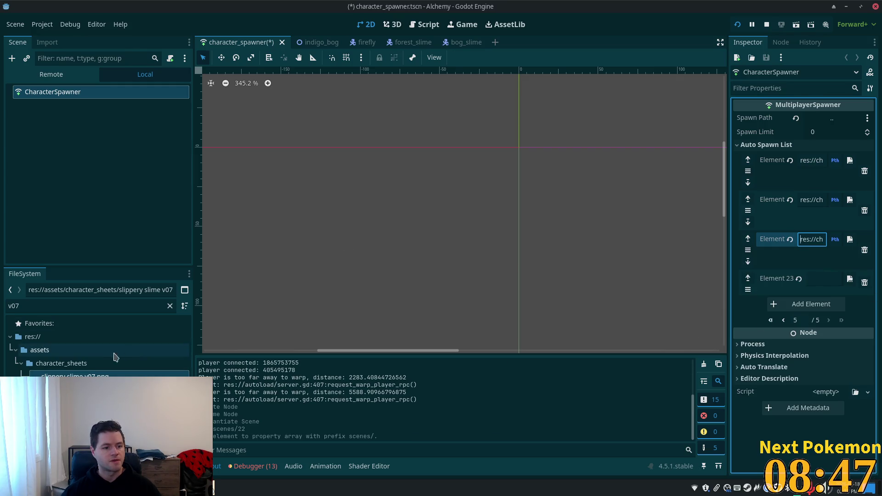
pyautogui.click(69, 307)
pyautogui.write('bog_slim')
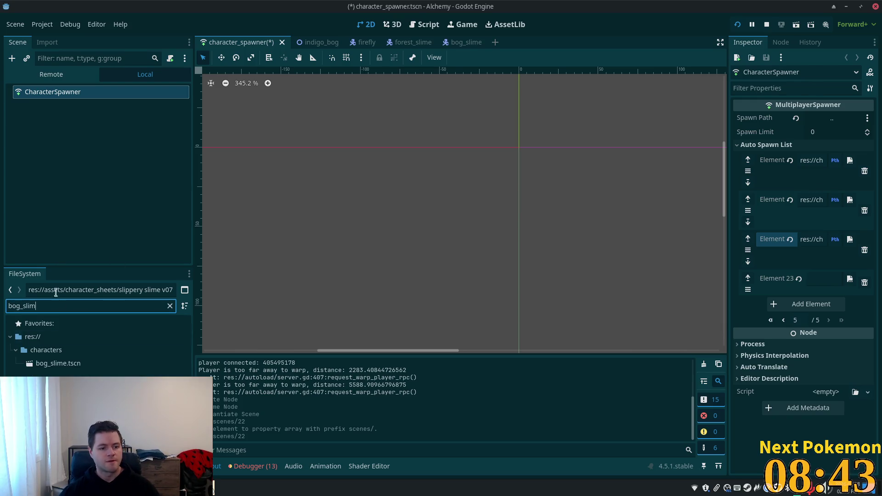
pyautogui.moveTo(51, 364)
pyautogui.mouseDown()
pyautogui.moveTo(685, 317)
pyautogui.moveTo(827, 281)
pyautogui.mouseUp()
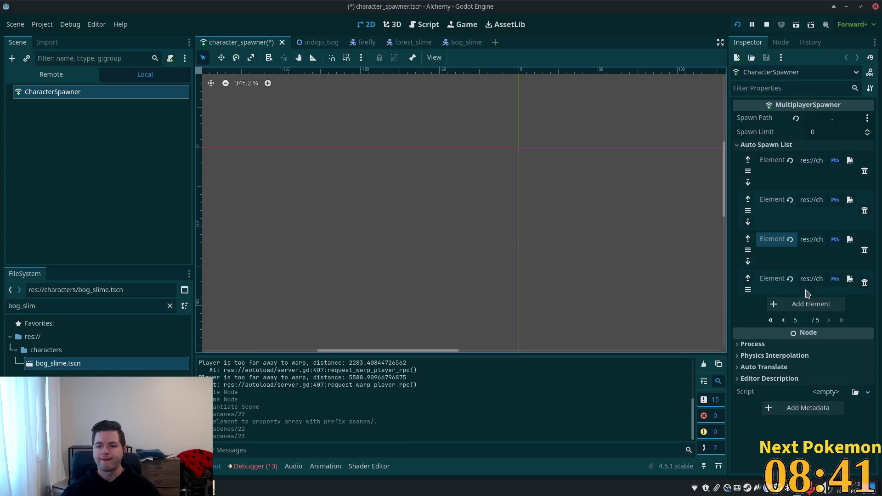
pyautogui.hotkey('ctrl', 's')
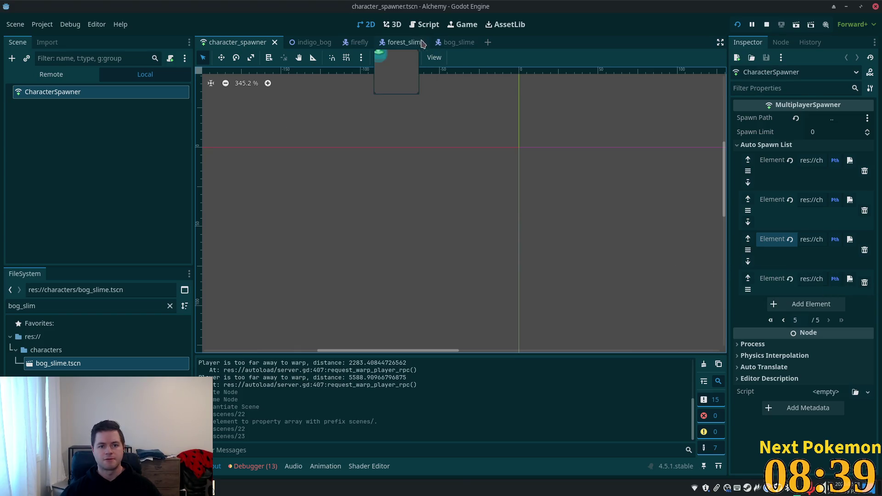
# In the indigo_bog scene, select the NpcSpawn node to start renaming it
pyautogui.click(308, 42)
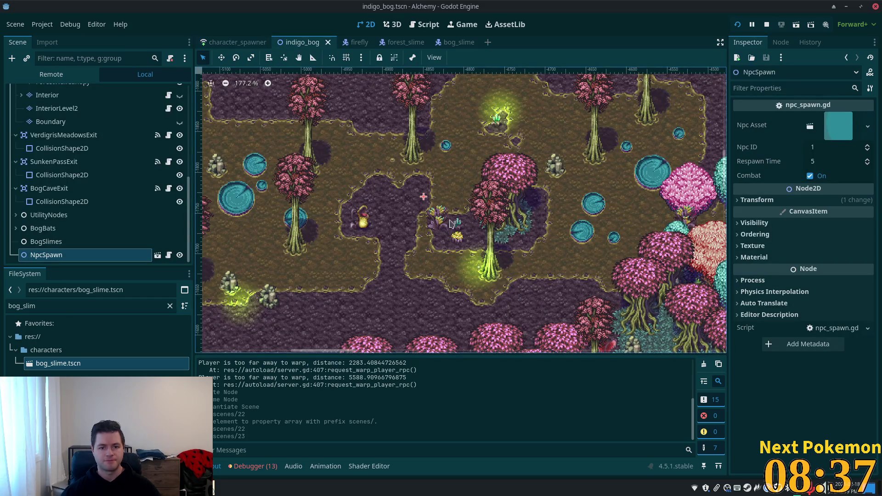
pyautogui.click(52, 260)
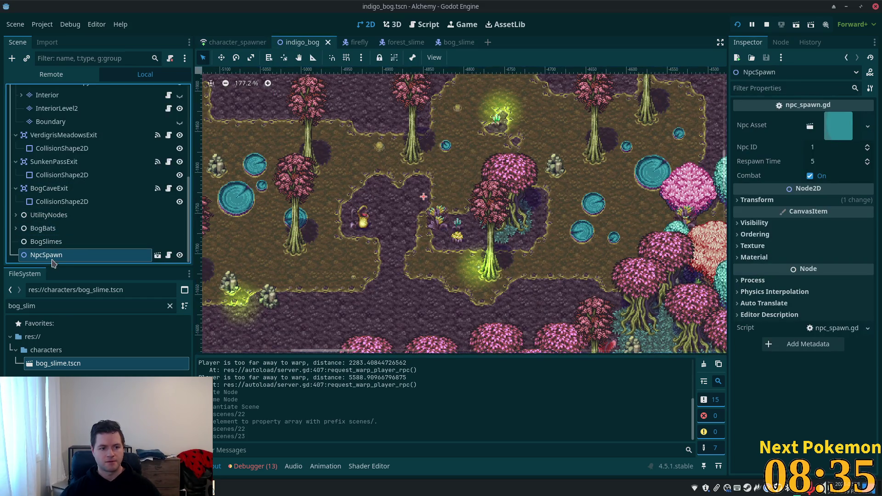
pyautogui.click(69, 260)
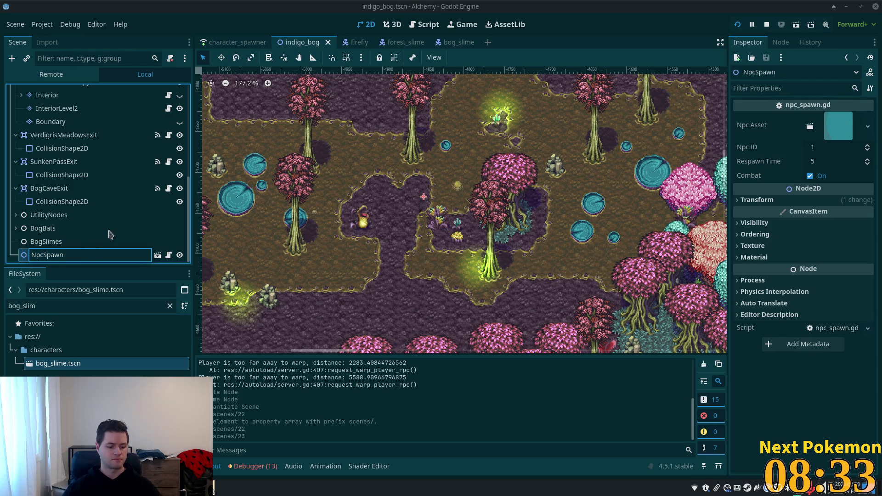
# Rename the spawner NpcSpawnBogSlime and move it under the BogSlimes group
pyautogui.press('BackSpace')
pyautogui.press('BackSpace')
pyautogui.write('og')
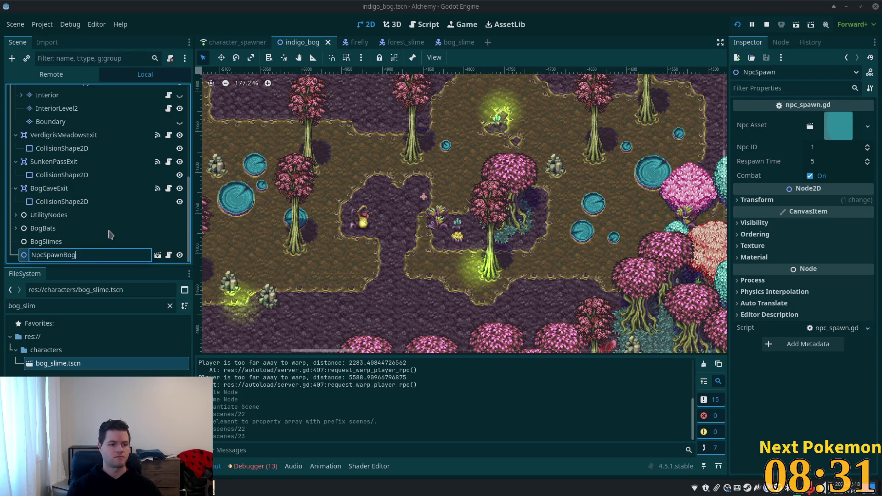
pyautogui.write('Slime')
pyautogui.press('Return')
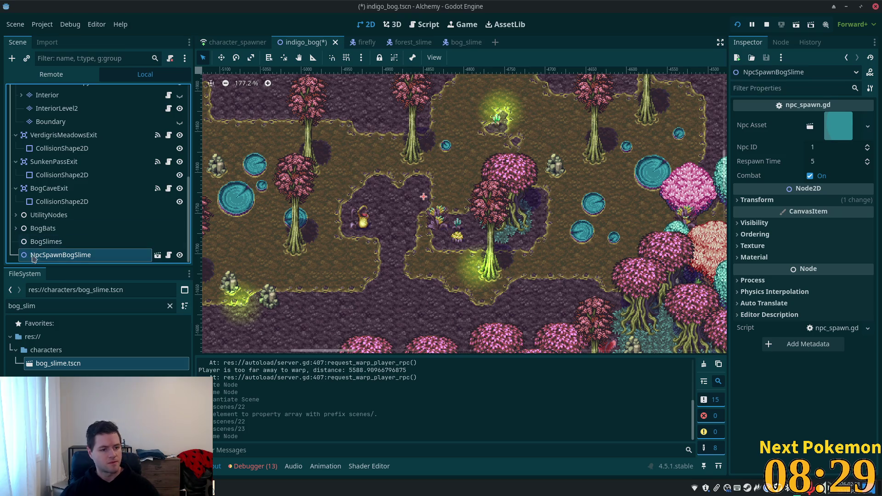
pyautogui.moveTo(41, 260); pyautogui.dragTo(45, 242)
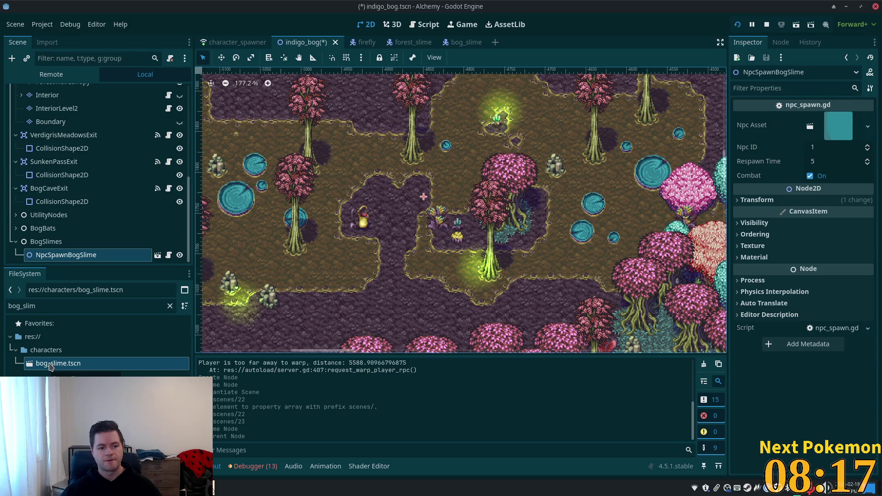
# Set NpcSpawnBogSlime's Npc Asset to bog_slime.tscn and its Respawn Time to 40
pyautogui.moveTo(427, 288); pyautogui.dragTo(844, 124)
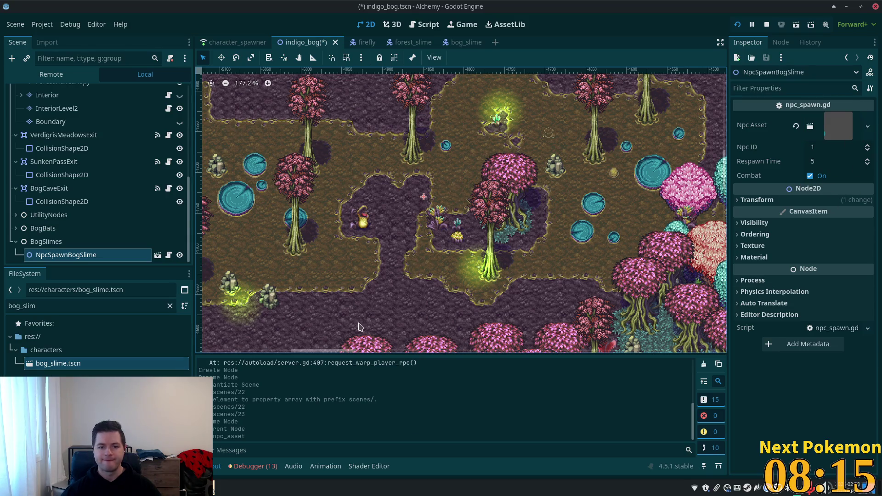
pyautogui.hotkey('ctrl', 's')
pyautogui.click(831, 160)
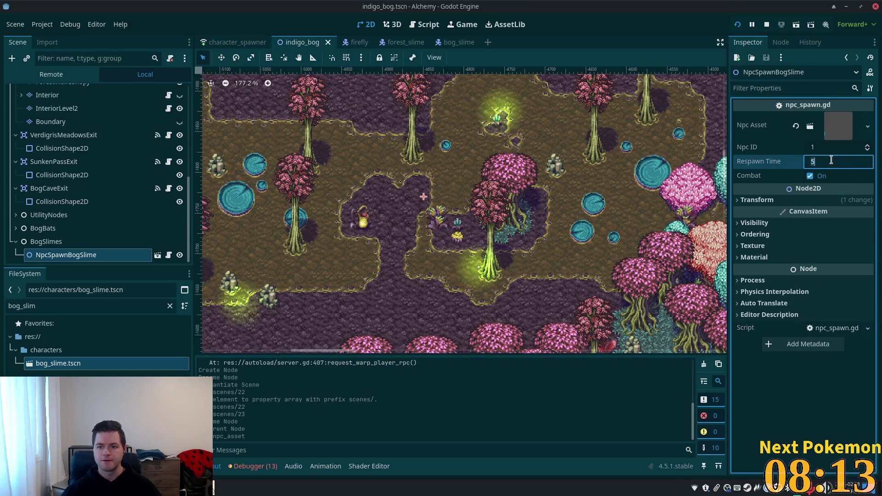
pyautogui.write('40')
pyautogui.press('Tab')
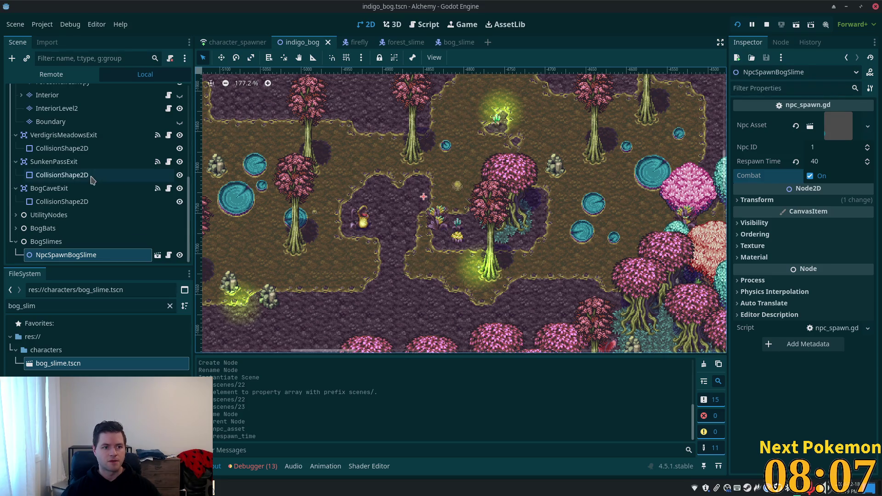
pyautogui.click(457, 42)
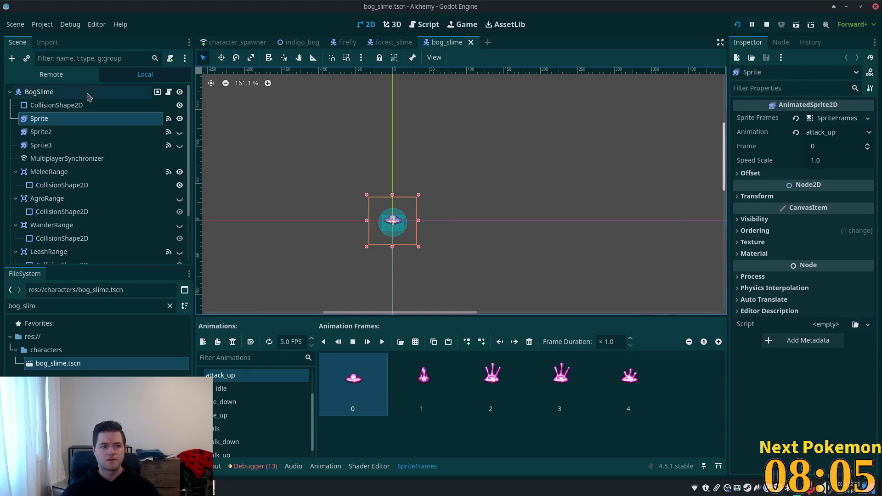
# Select BogSlime and its CollisionShape2D in bog_slime, then run the project with F5
pyautogui.click(88, 94)
pyautogui.click(69, 105)
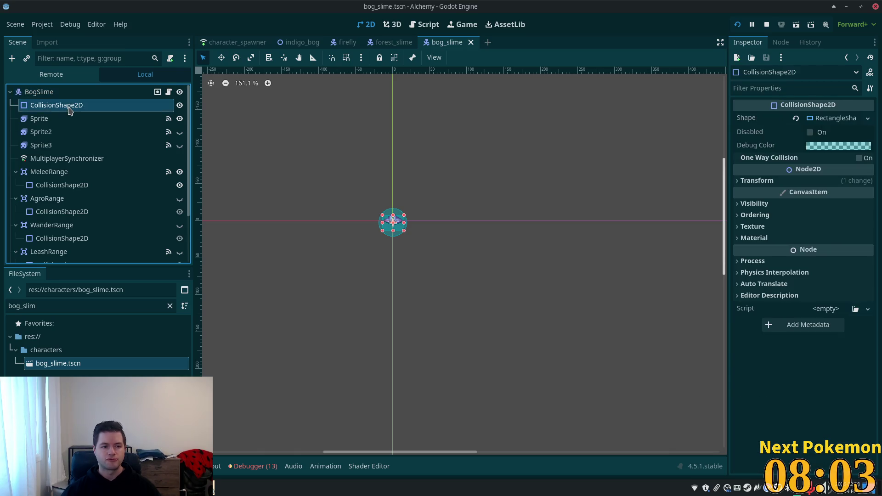
pyautogui.press('F5')
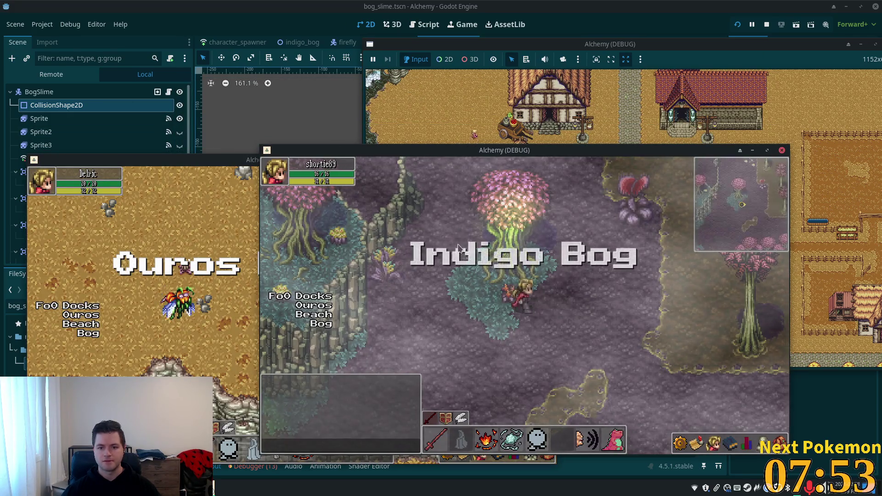
# Walk the player right, north and left around Indigo Bog looking for bog slimes
pyautogui.press('Right')
pyautogui.press('Right')
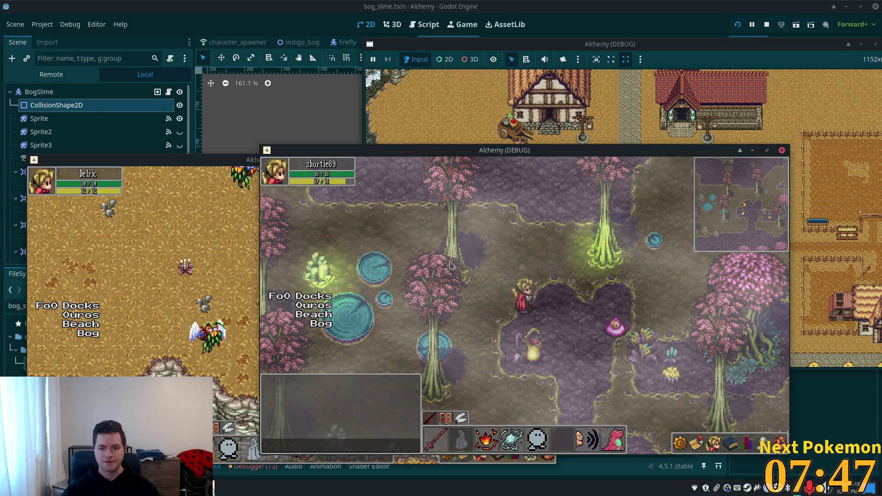
pyautogui.press('Right')
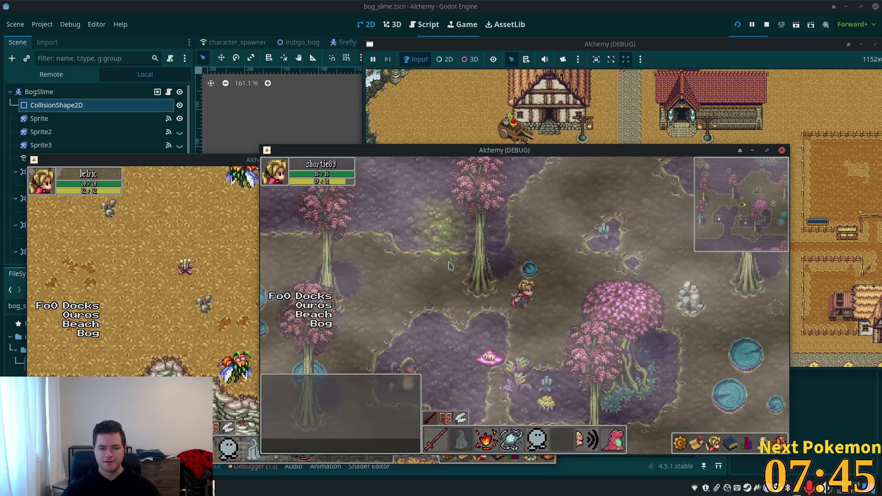
pyautogui.press('Right')
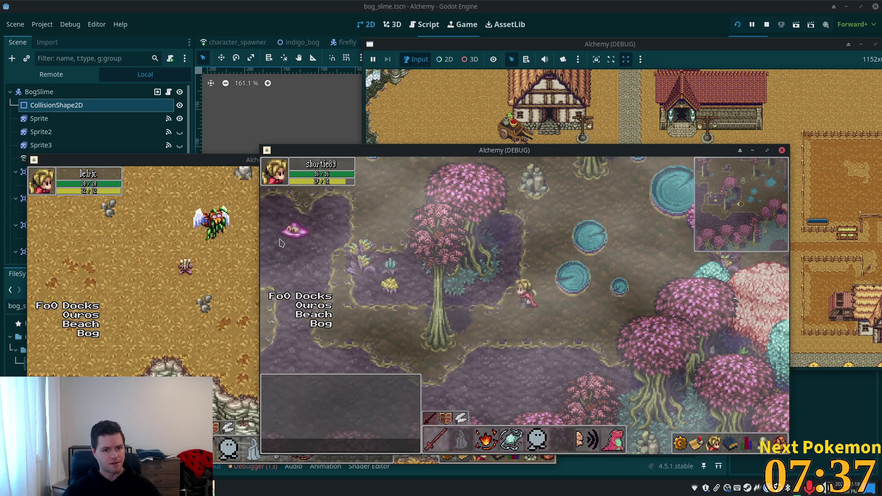
pyautogui.press('a')
pyautogui.press('w')
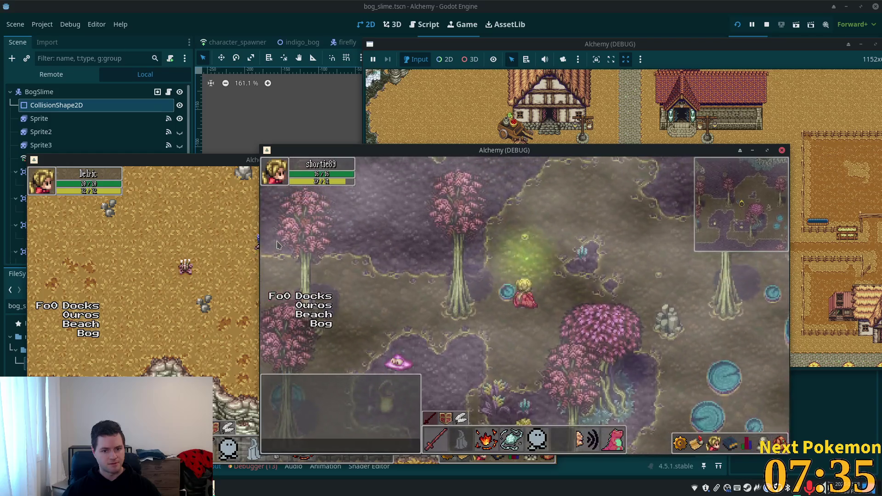
pyautogui.press('w')
pyautogui.press('d')
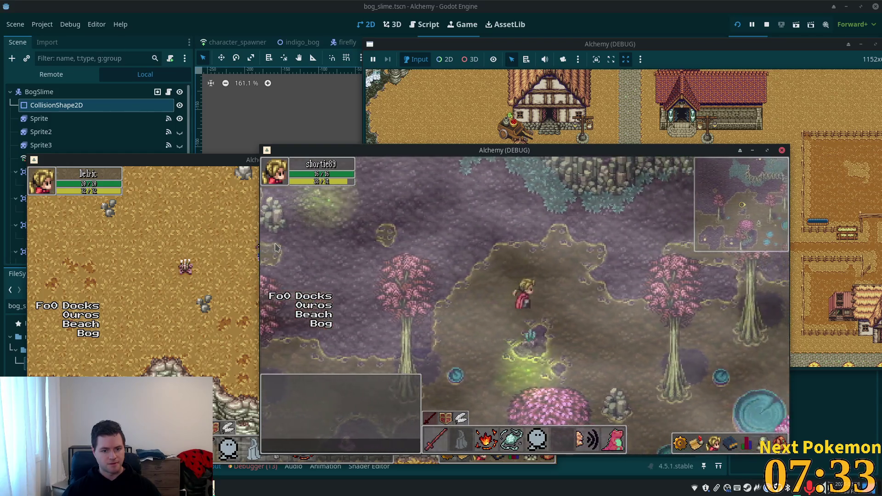
pyautogui.press('a')
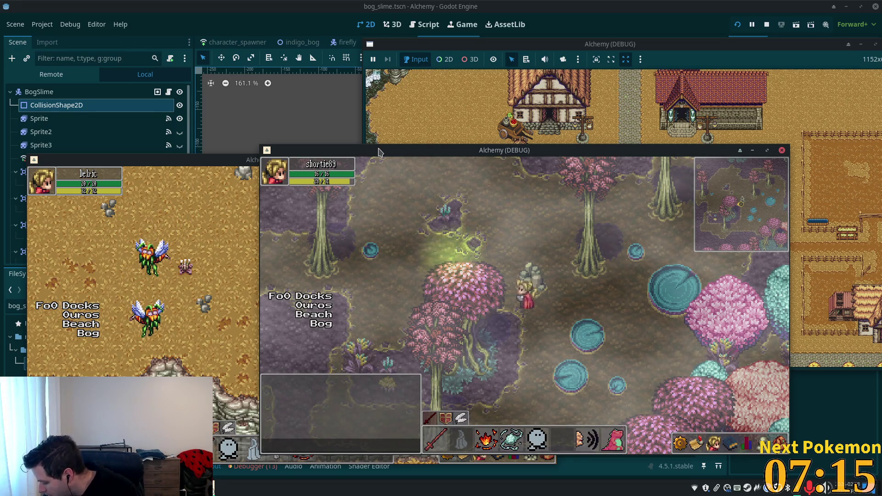
pyautogui.press('XF86AudioRaiseVolume')
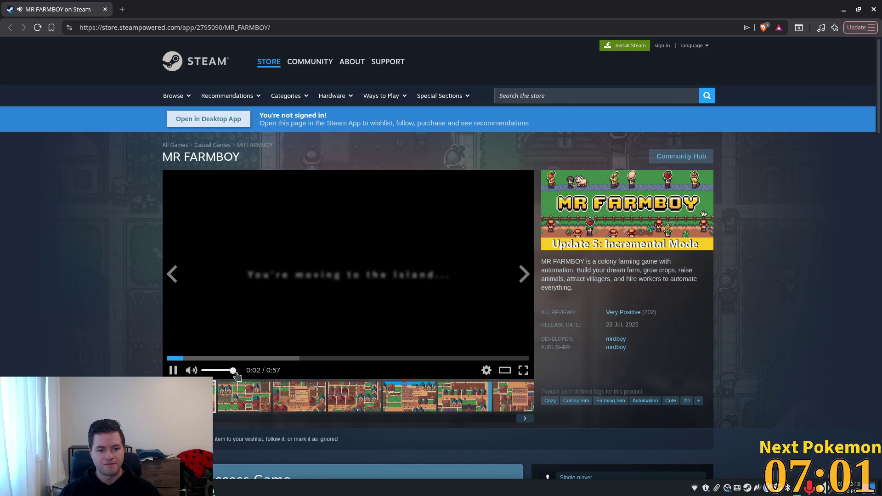
# Watch the MR FARMBOY trailer in full screen, then return to the store page
pyautogui.click(524, 372)
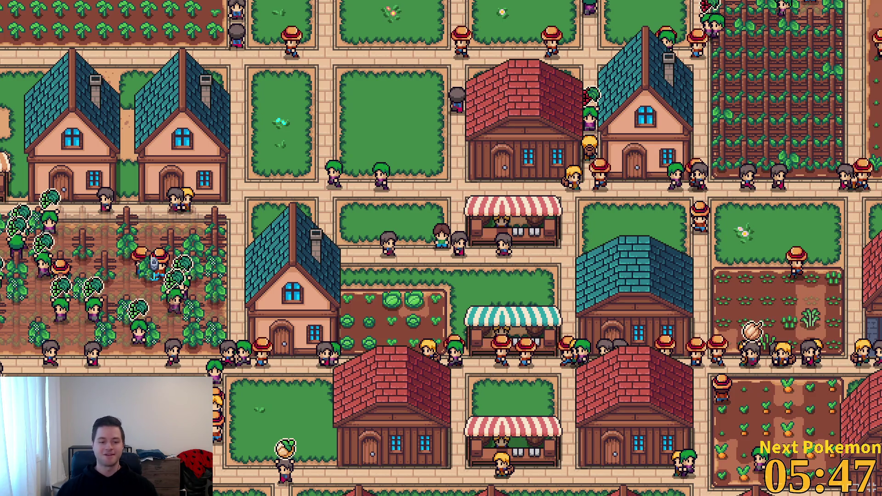
pyautogui.press('Escape')
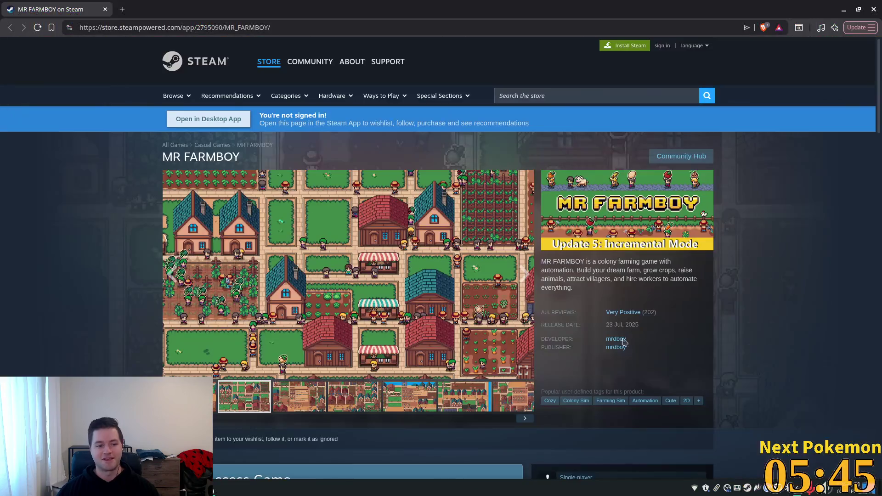
pyautogui.scroll(-2, 477, 316)
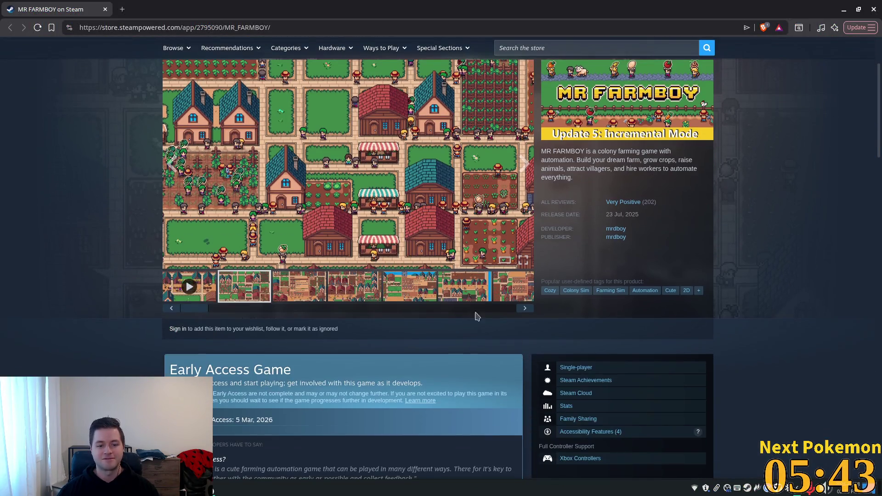
pyautogui.scroll(1, 353, 346)
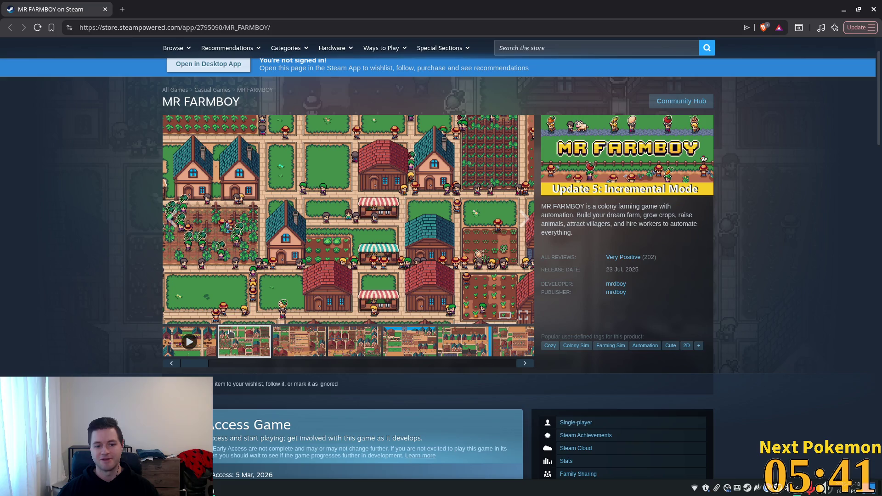
# Browse MR FARMBOY's screenshot thumbnails and view a village screenshot at full size
pyautogui.click(291, 340)
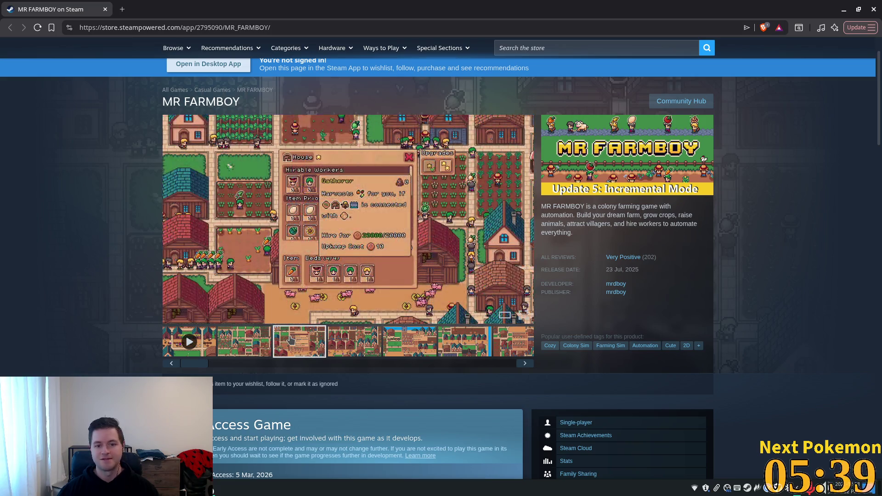
pyautogui.click(369, 341)
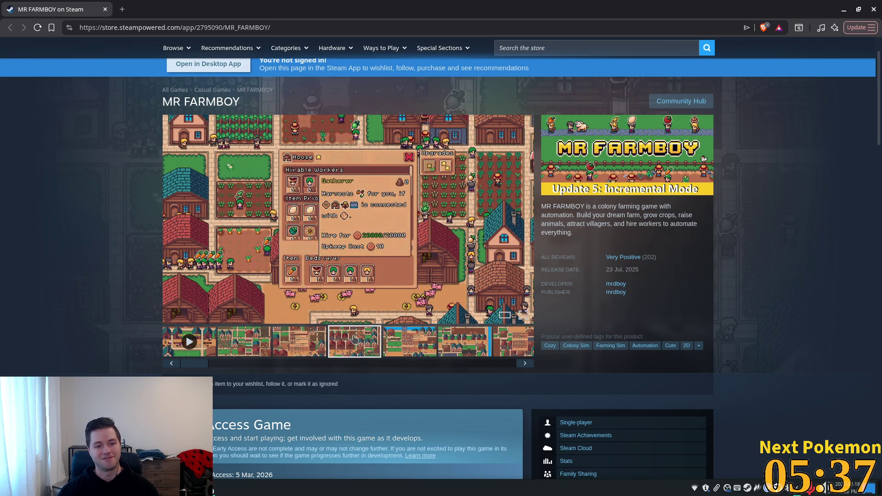
pyautogui.click(465, 349)
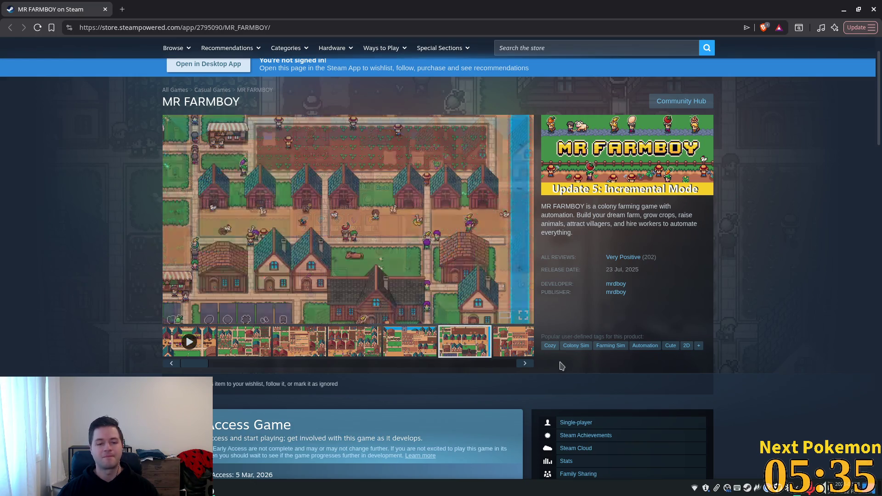
pyautogui.click(512, 355)
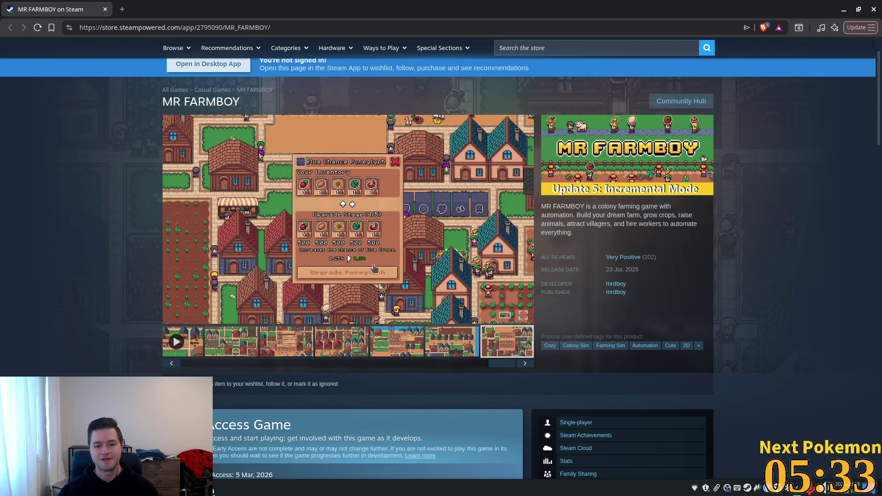
pyautogui.click(452, 335)
pyautogui.click(286, 352)
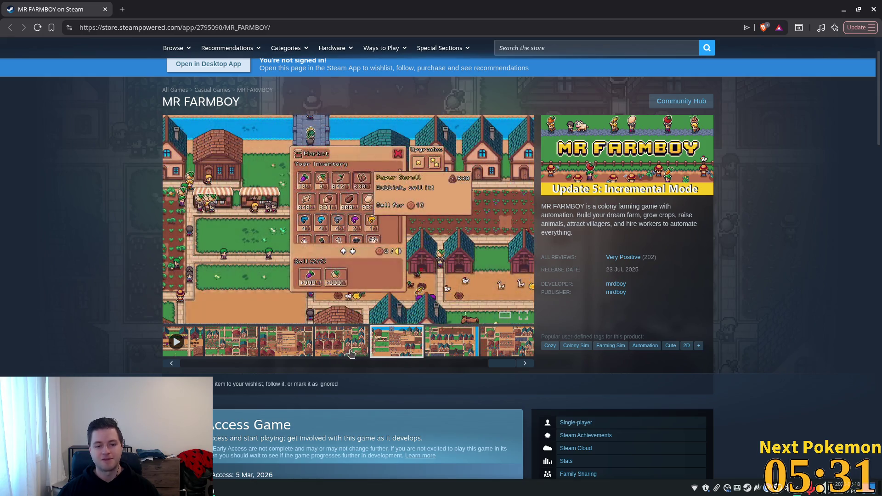
pyautogui.click(352, 354)
pyautogui.click(274, 355)
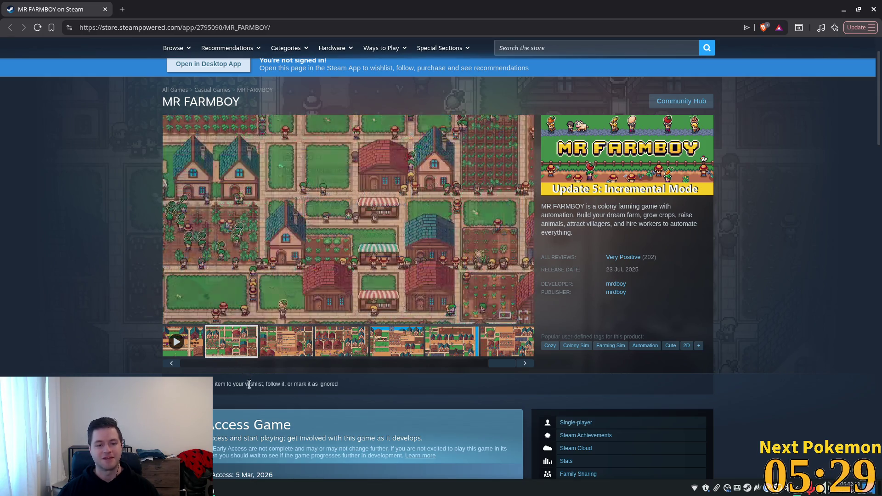
pyautogui.click(321, 351)
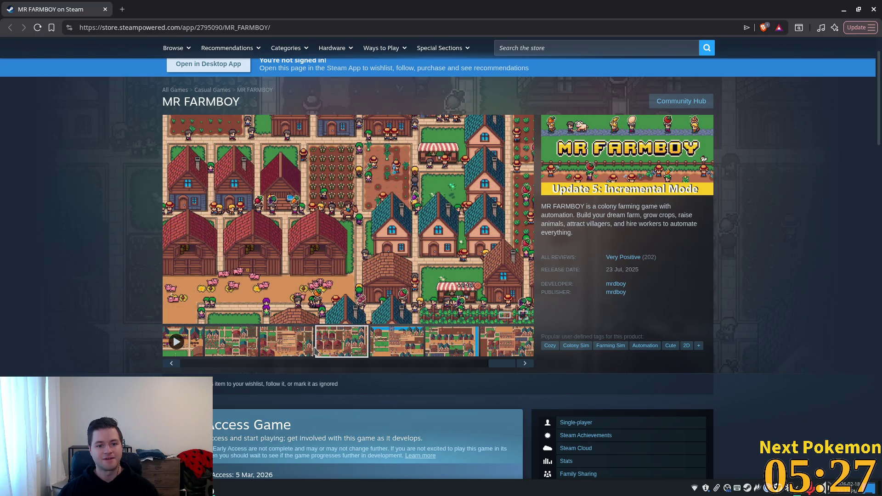
pyautogui.click(352, 215)
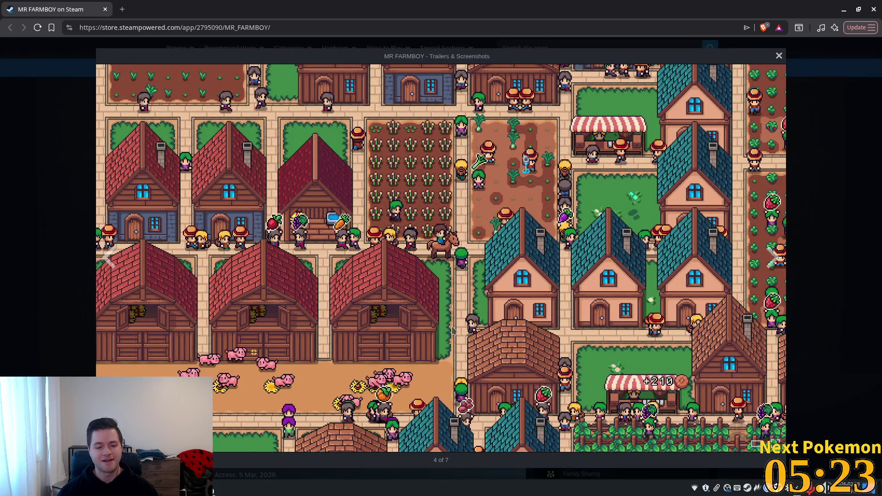
pyautogui.click(436, 344)
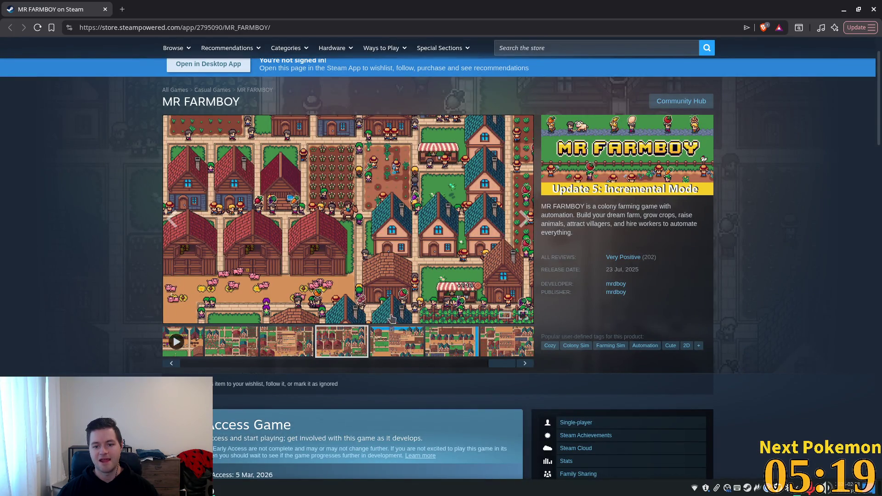
# Select the release date text and scroll down the store page toward the purchase section
pyautogui.moveTo(610, 271); pyautogui.dragTo(637, 270)
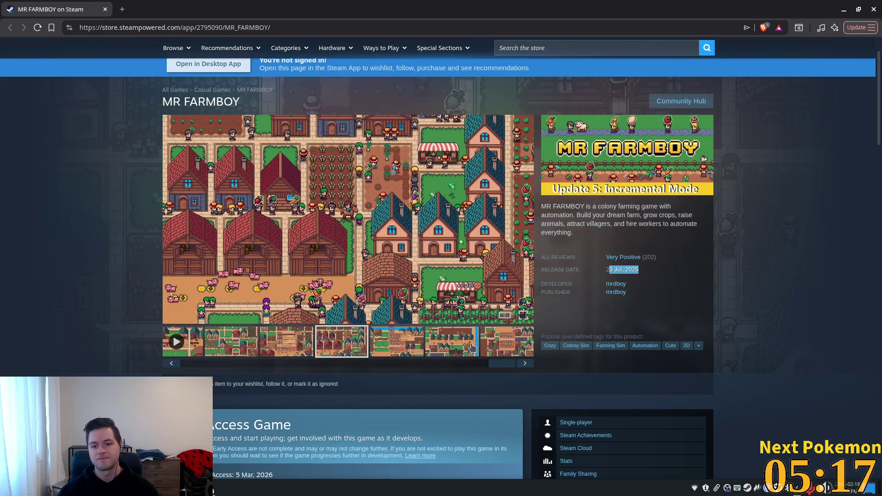
pyautogui.scroll(-5, 467, 383)
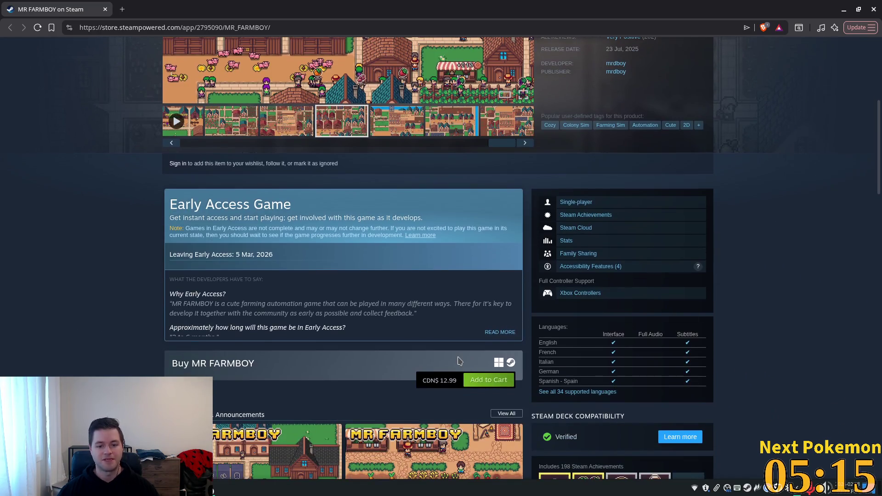
pyautogui.scroll(2, 456, 352)
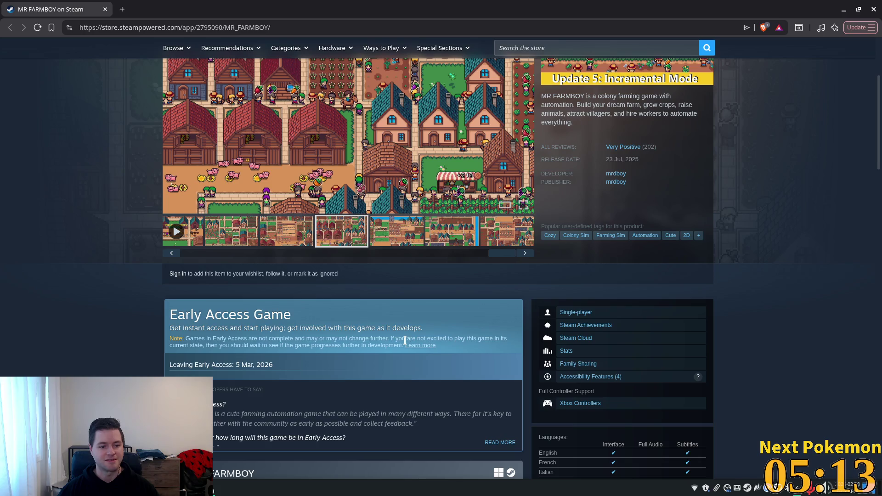
pyautogui.scroll(-3, 396, 344)
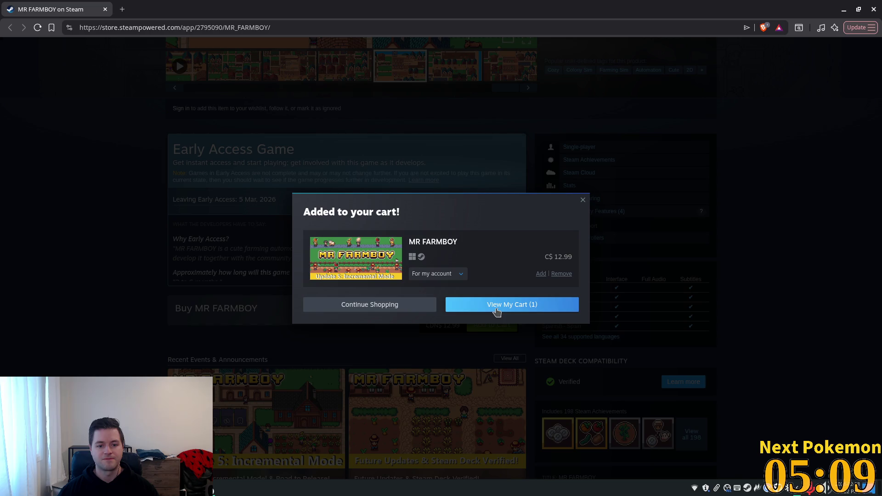
# Dismiss the 'Added to your cart!' dialog, scroll to the top, and Alt+Tab back to Godot
pyautogui.click(414, 307)
pyautogui.scroll(-4, 524, 325)
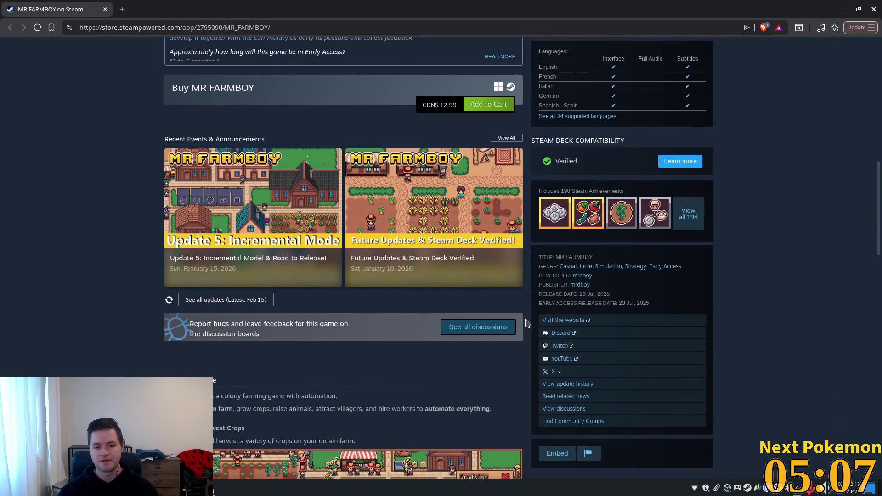
pyautogui.scroll(10, 526, 323)
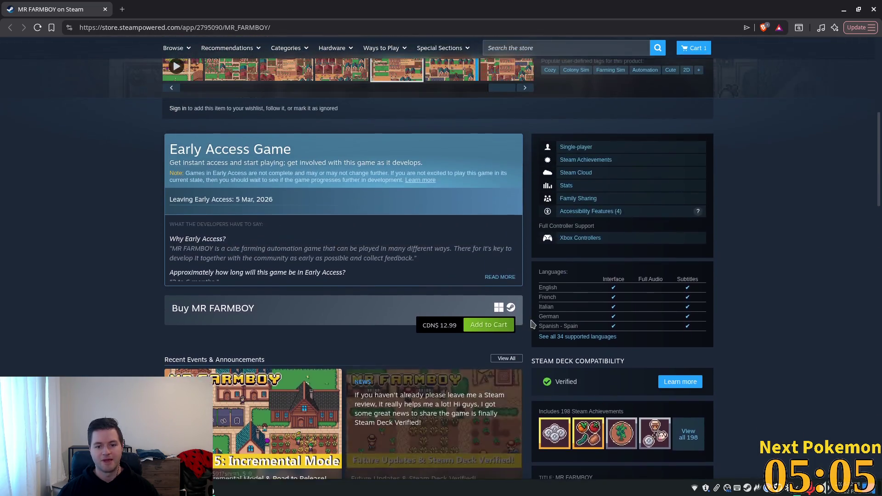
pyautogui.scroll(2, 530, 321)
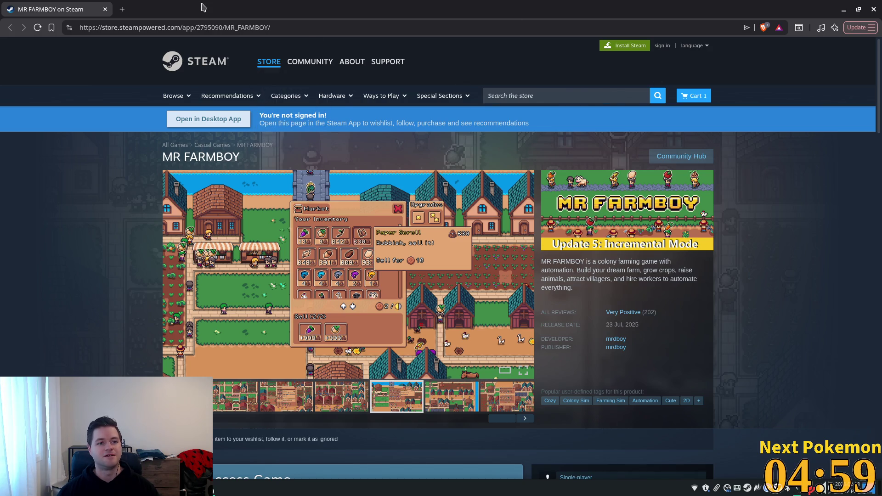
pyautogui.hotkey('alt', 'Tab')
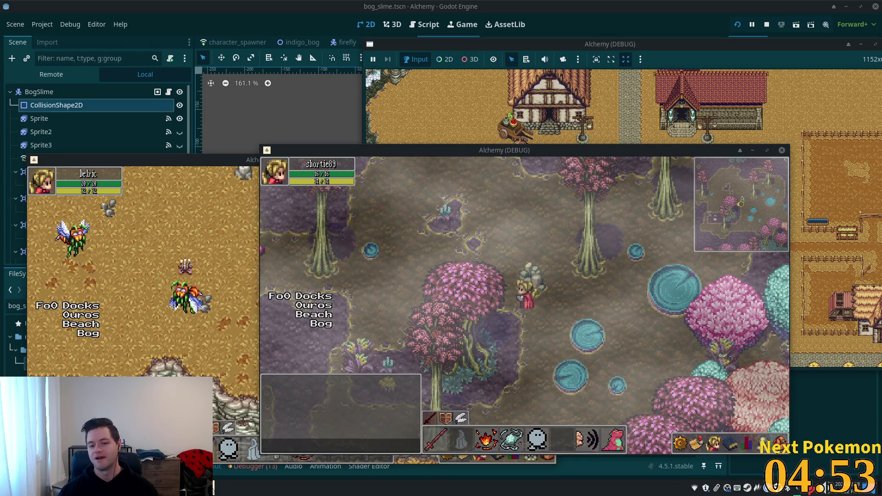
# Walk the player around Indigo Bog past the cliffs, pond and mud pool
pyautogui.press('a')
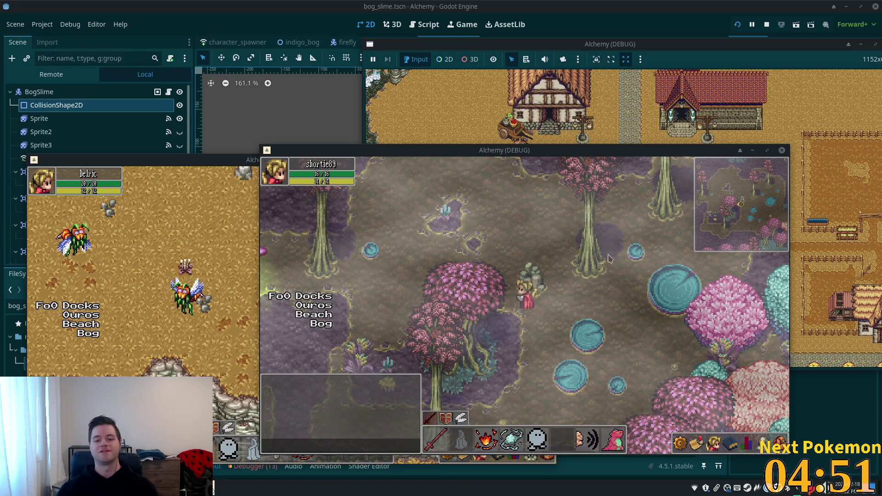
pyautogui.press('s')
pyautogui.press('d')
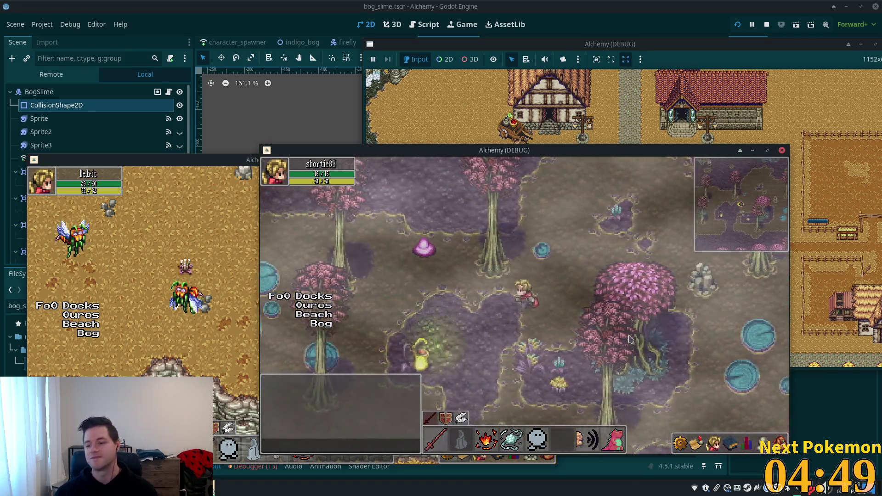
pyautogui.press('s')
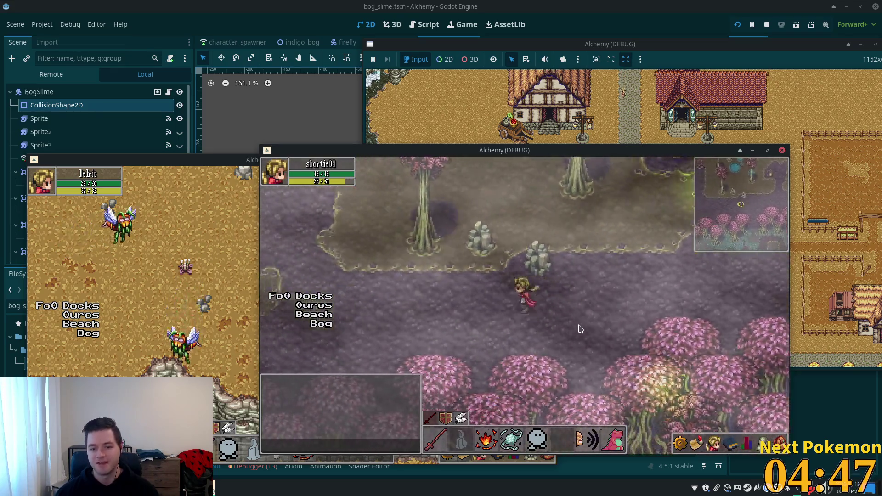
pyautogui.press('a')
pyautogui.press('w')
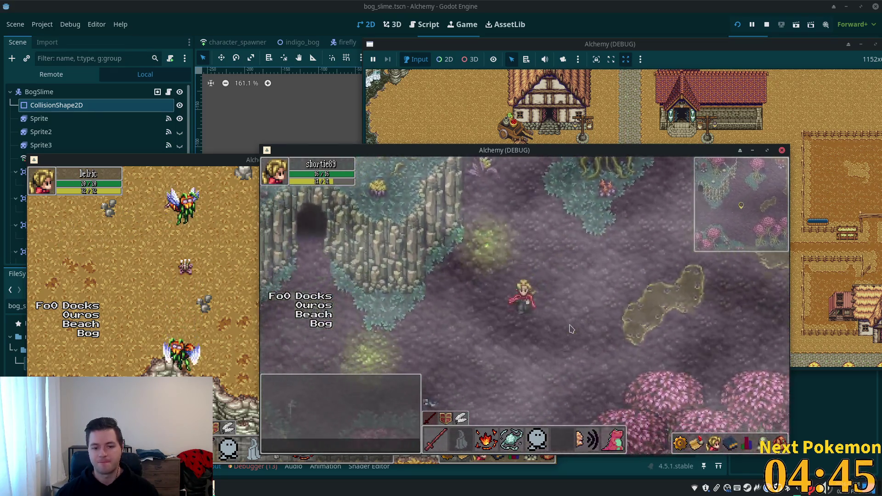
pyautogui.press('w')
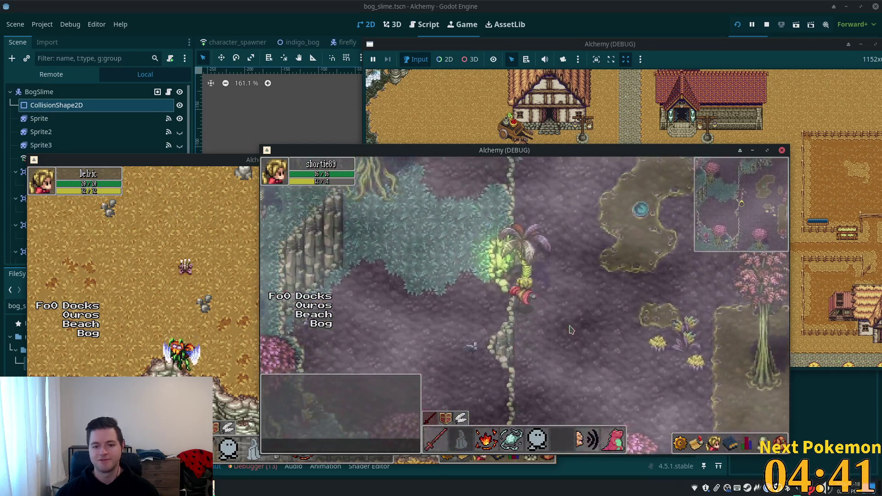
pyautogui.press('a')
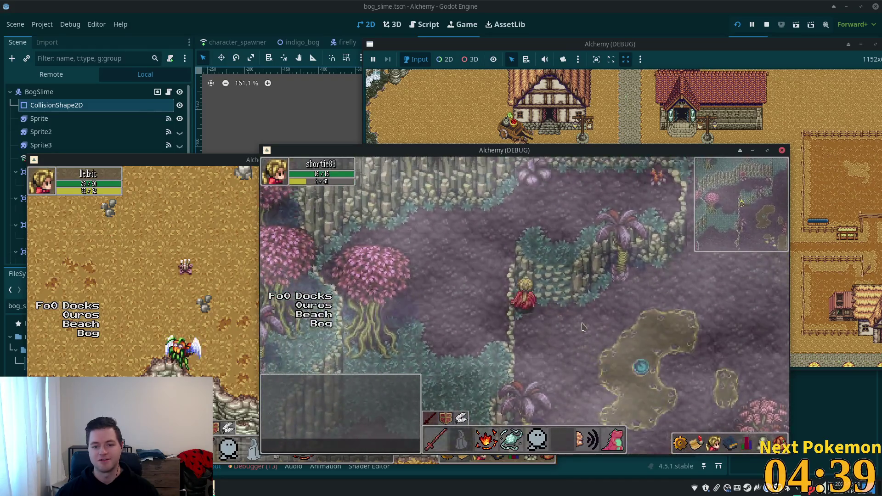
pyautogui.press('s')
pyautogui.press('d')
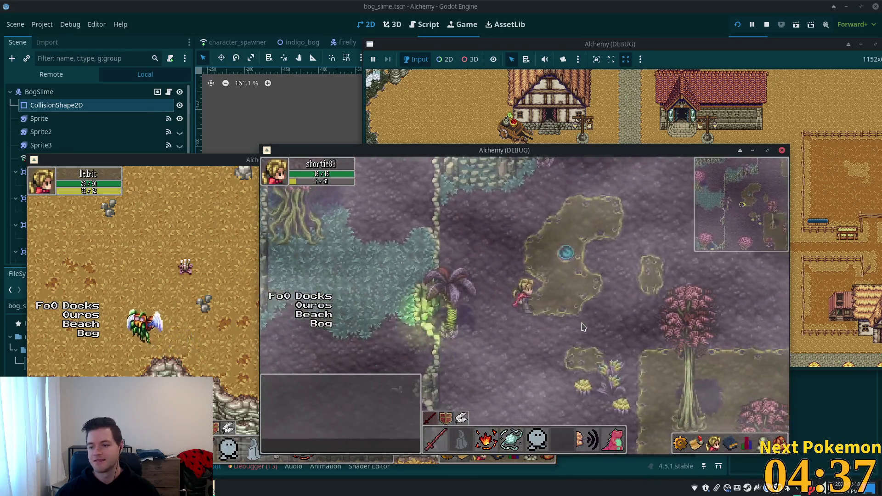
pyautogui.press('s')
pyautogui.press('a')
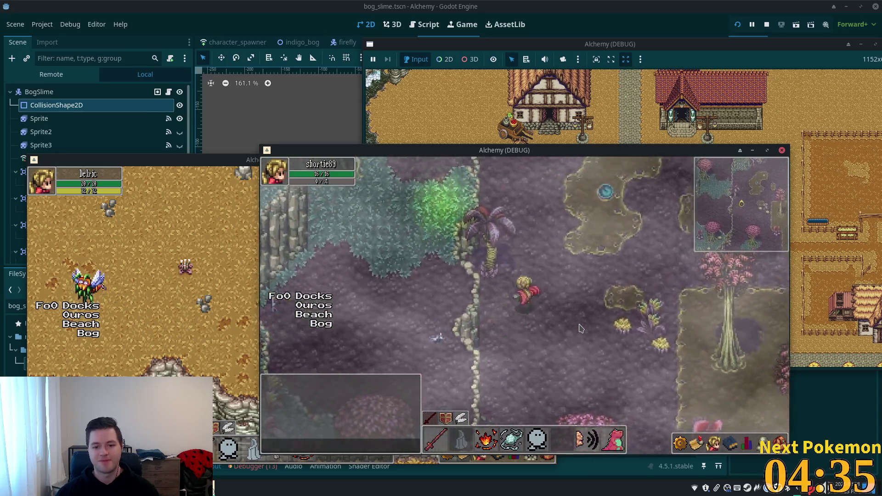
pyautogui.press('w')
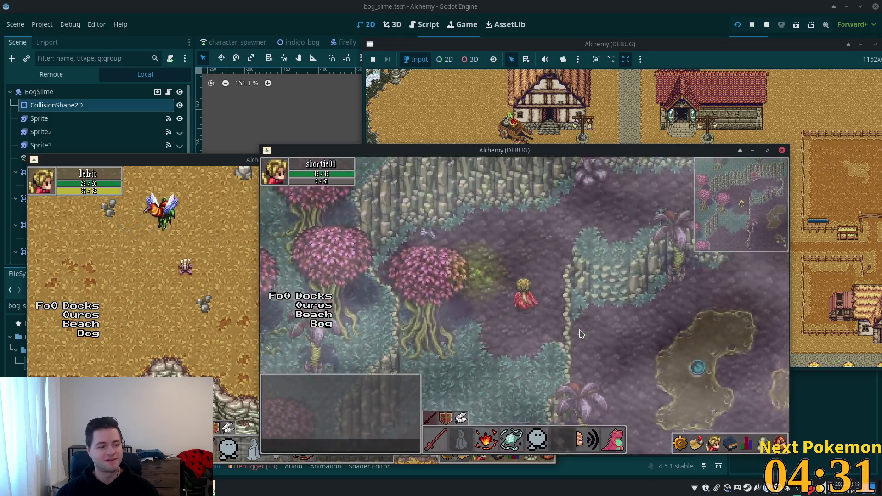
pyautogui.press('d')
pyautogui.press('s')
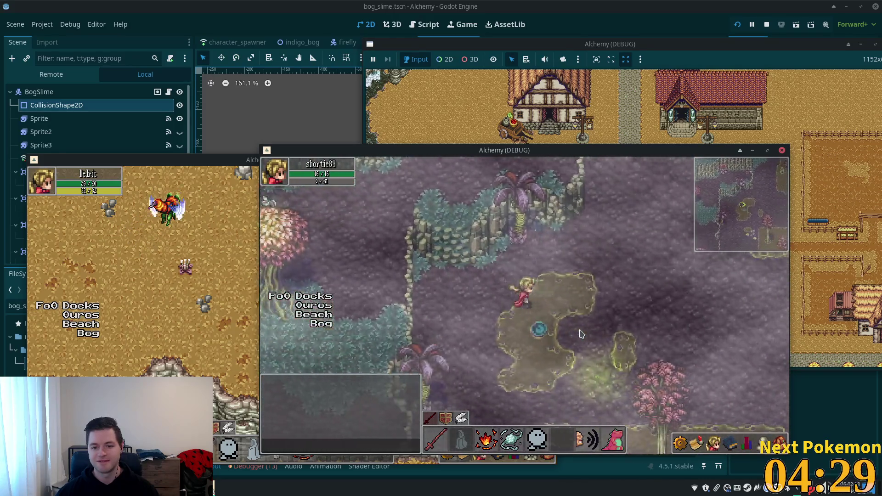
pyautogui.press('w')
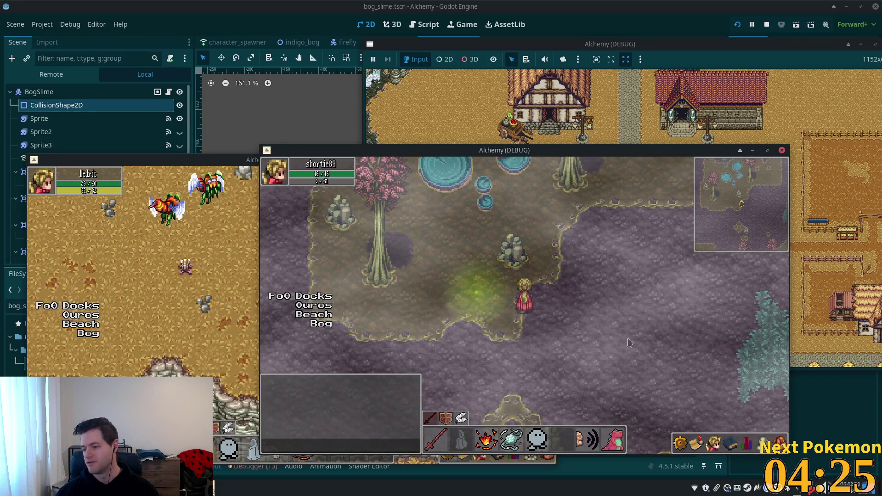
pyautogui.press('s')
pyautogui.press('w')
pyautogui.press('d')
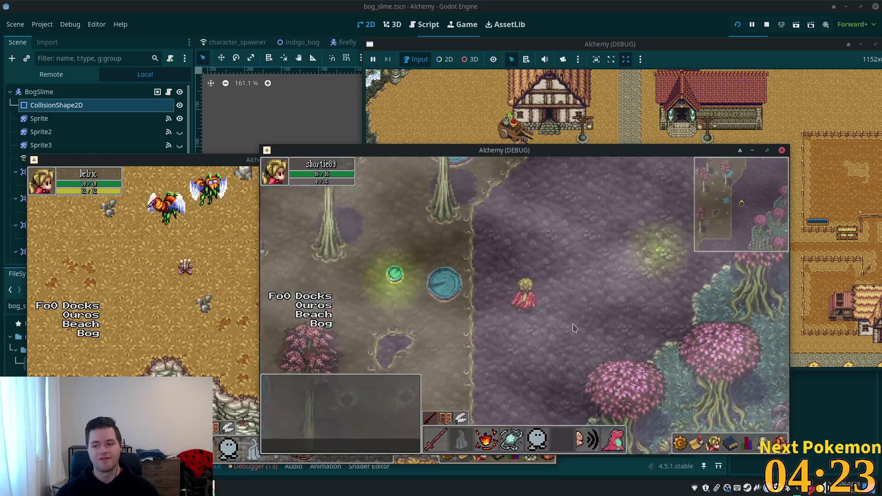
pyautogui.press('w')
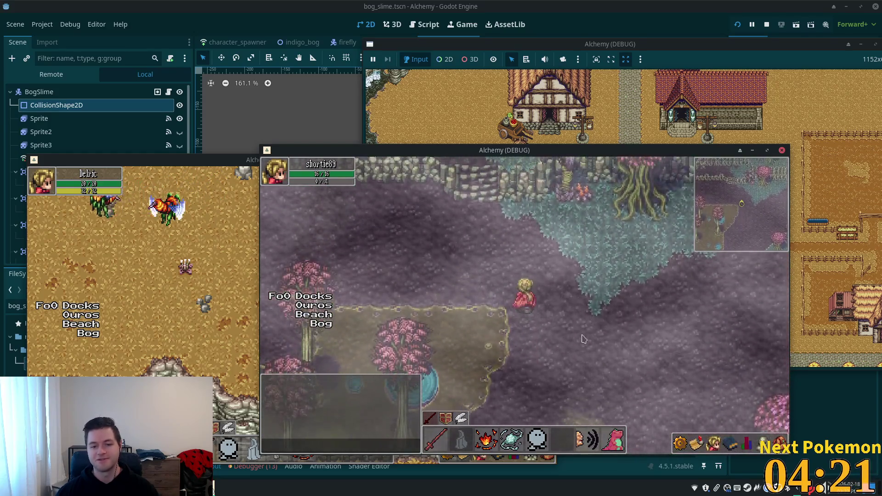
pyautogui.press('w')
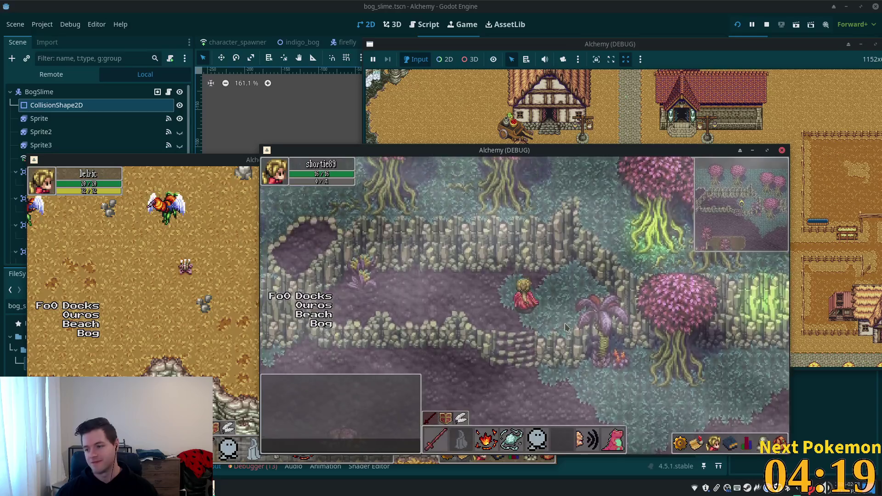
# Walk the player back through the bog past the ponds and stone pile, then stop the game with F8
pyautogui.press('s')
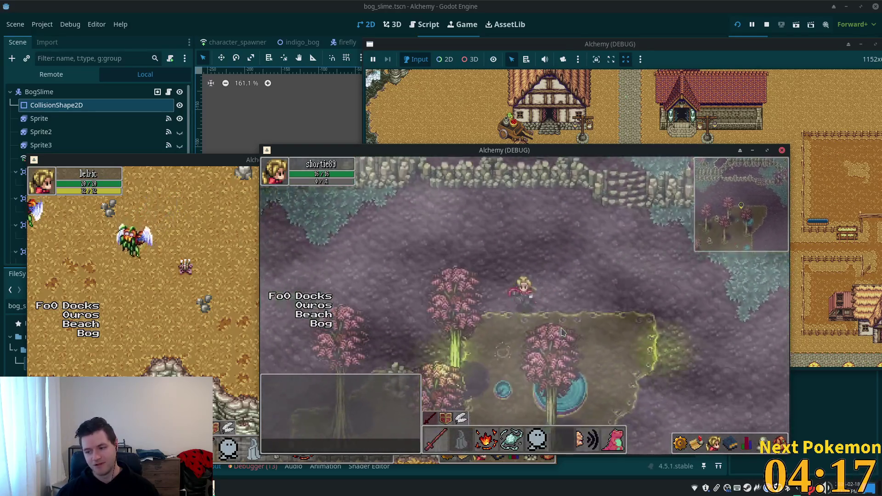
pyautogui.press('a')
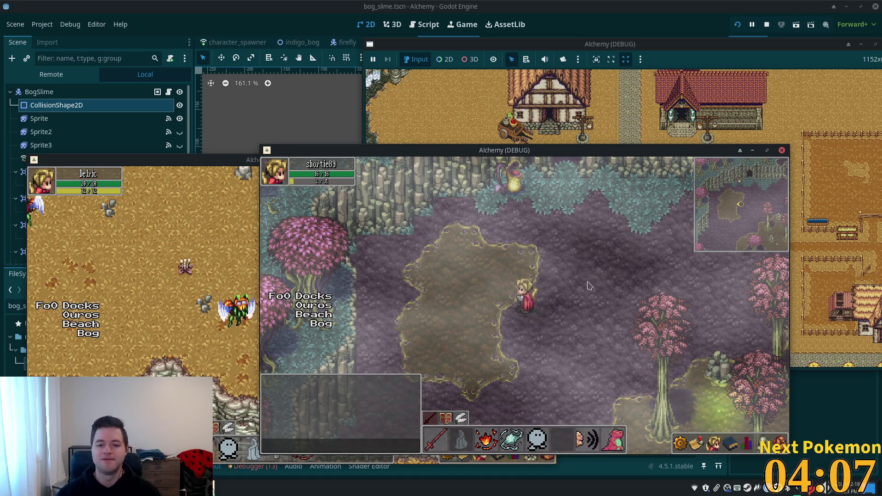
pyautogui.press('d')
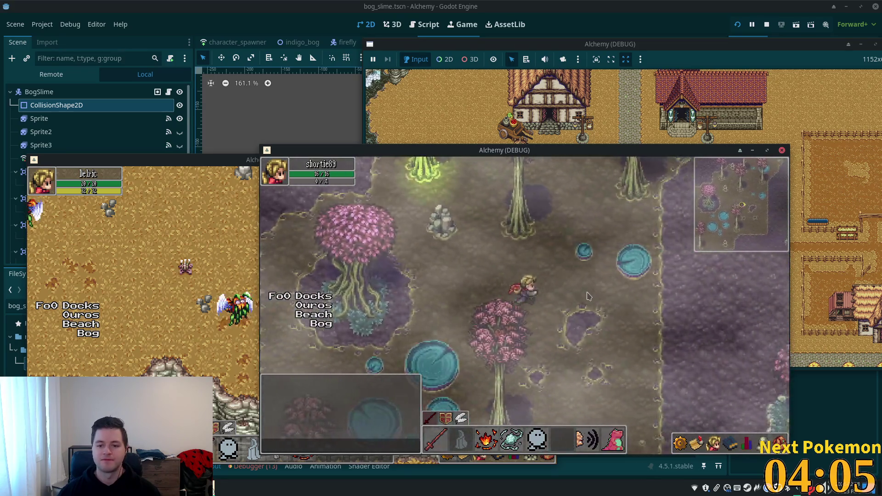
pyautogui.press('d')
pyautogui.press('a')
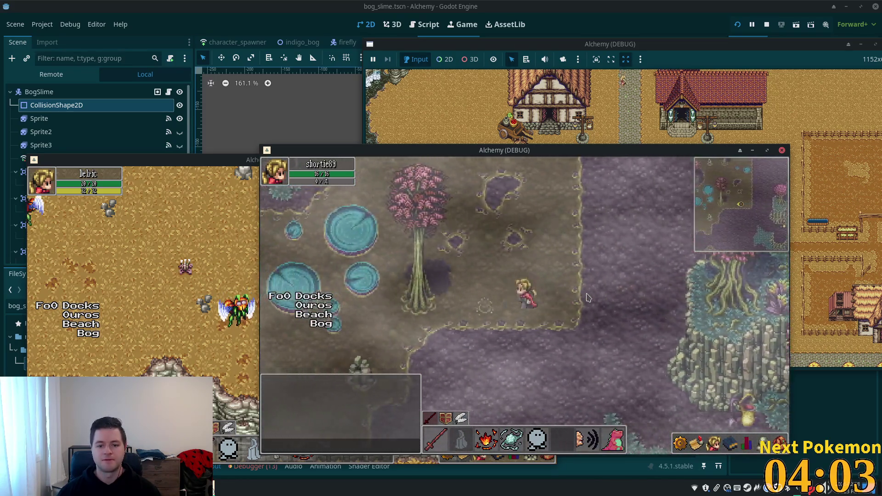
pyautogui.press('a')
pyautogui.press('w')
pyautogui.press('d')
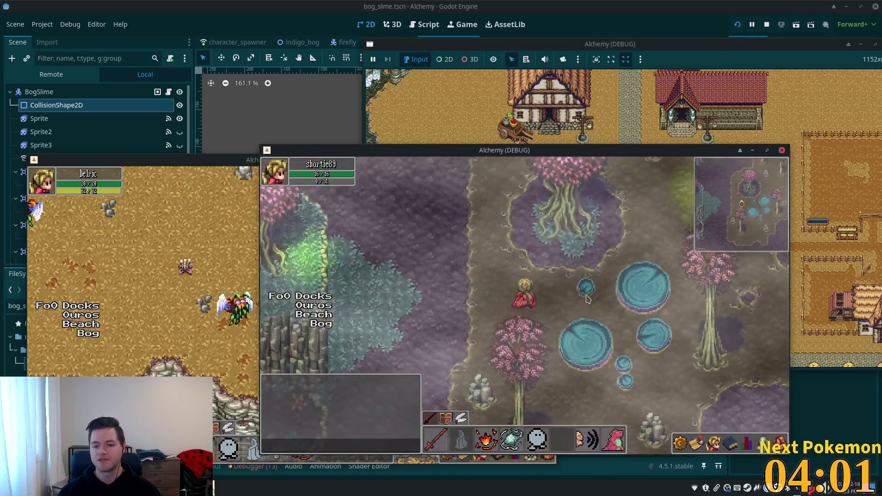
pyautogui.press('w')
pyautogui.press('d')
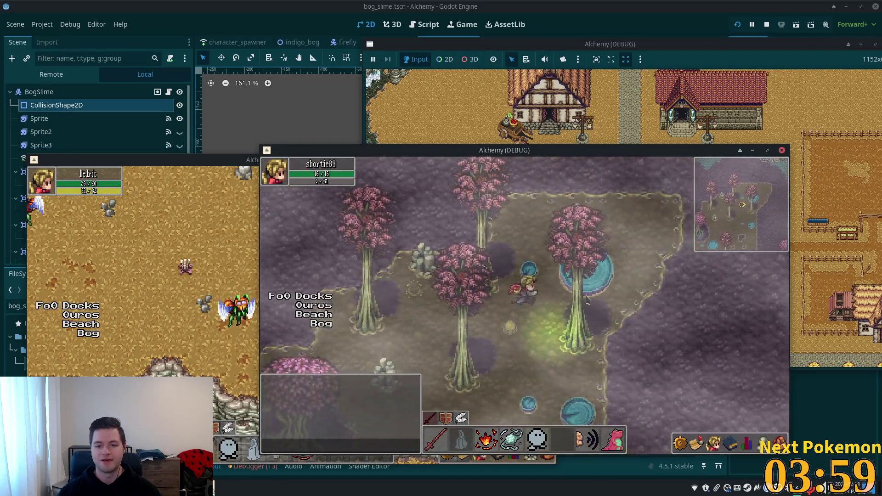
pyautogui.press('w')
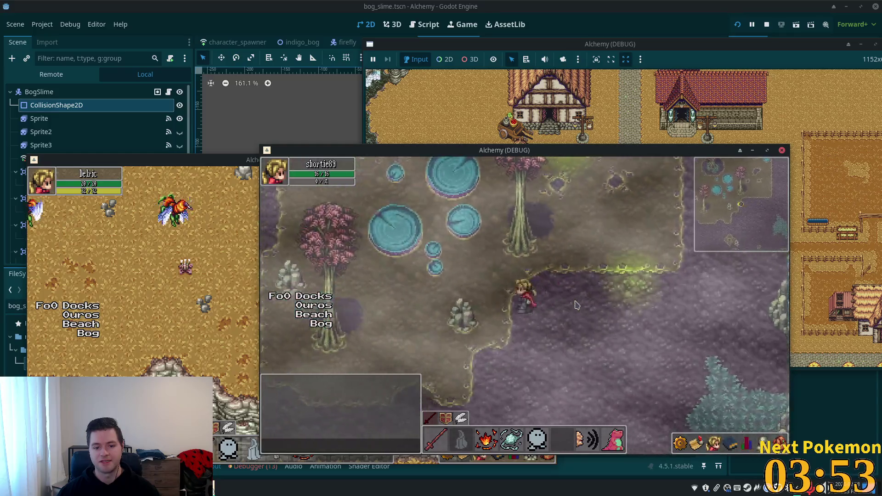
pyautogui.press('a')
pyautogui.press('a')
pyautogui.press('s')
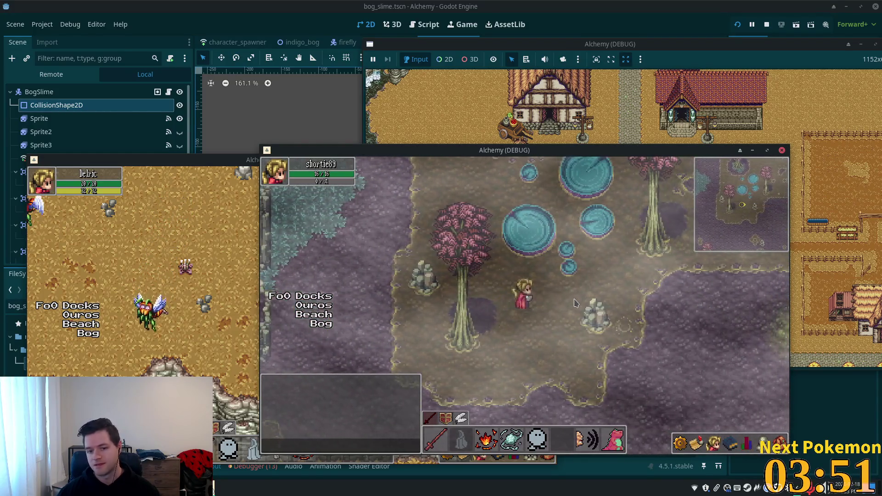
pyautogui.press('s')
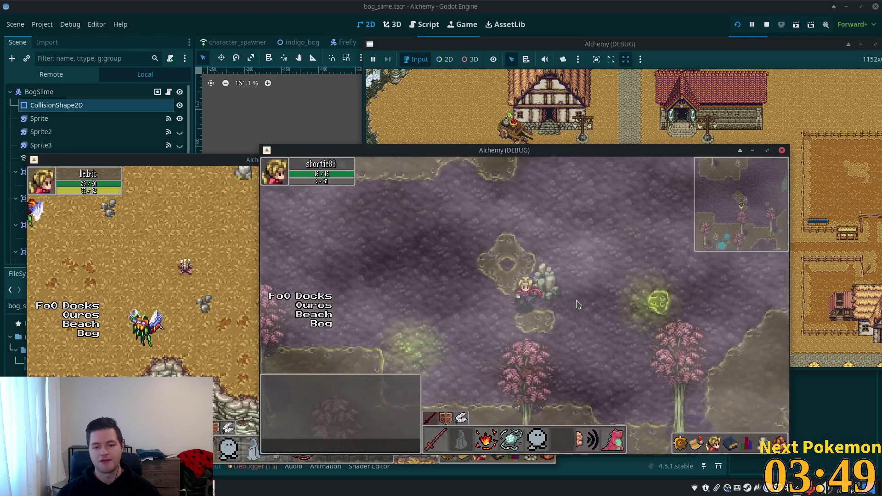
pyautogui.press('a')
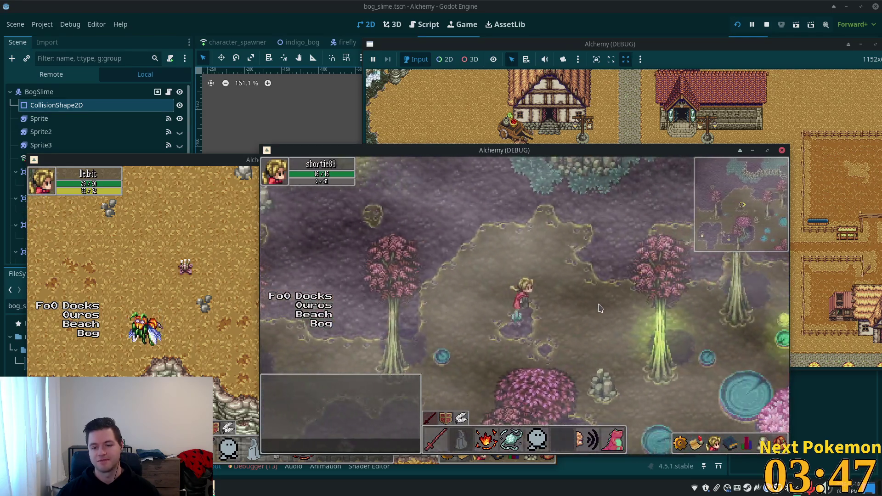
pyautogui.press('s')
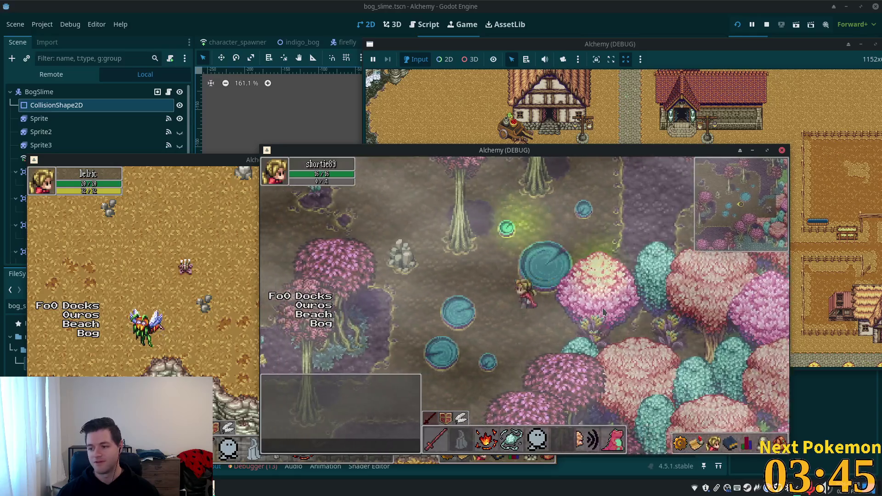
pyautogui.press('a')
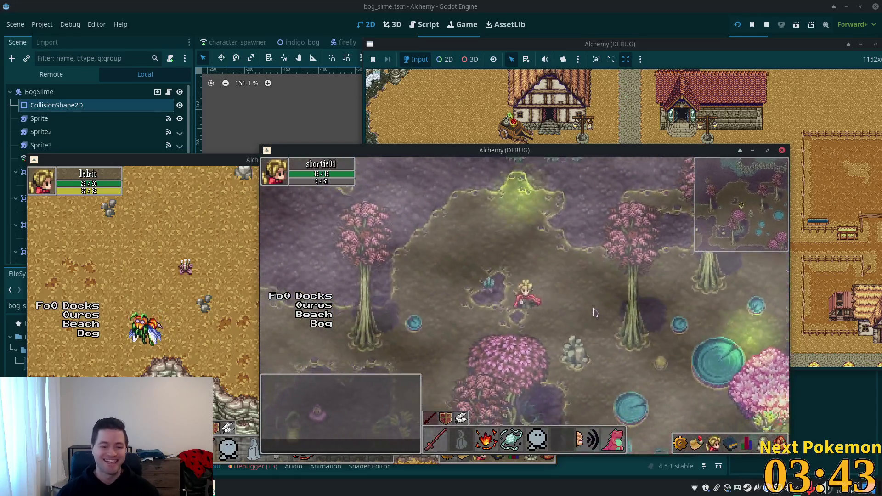
pyautogui.press('a')
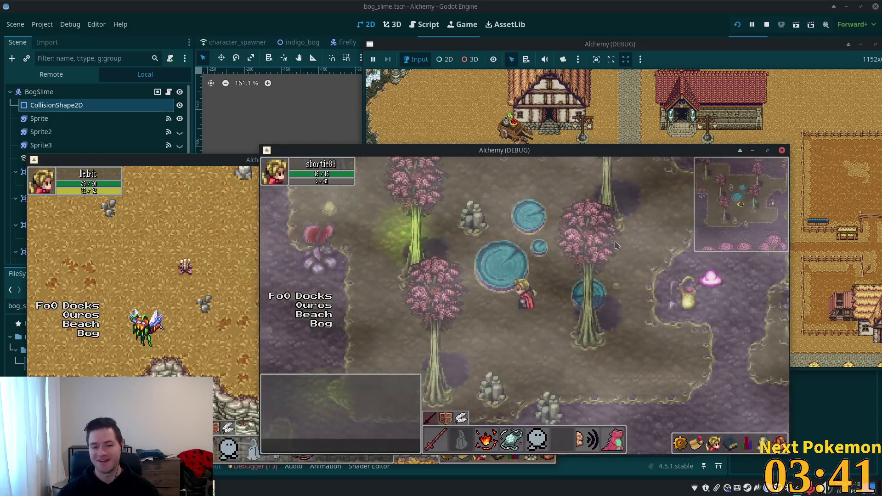
pyautogui.press('d')
pyautogui.press('w')
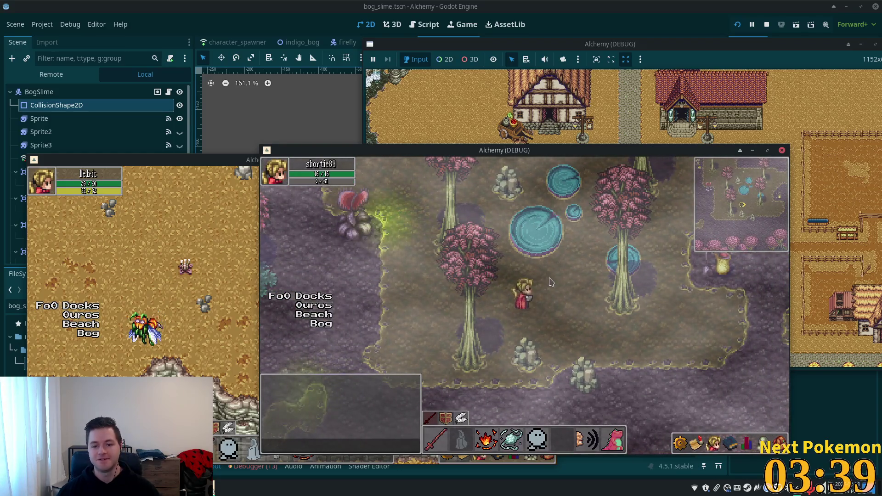
pyautogui.press('d')
pyautogui.press('w')
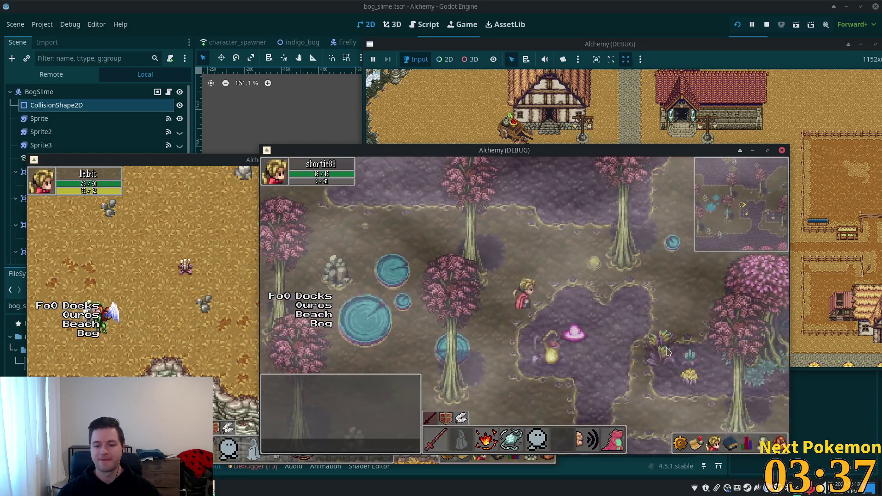
pyautogui.press('F8')
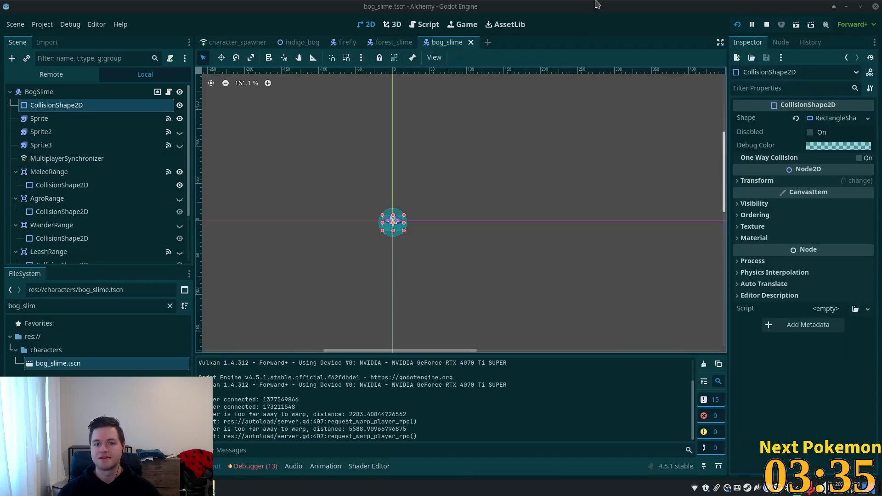
# Zoom out the bog_slime viewport and switch to the indigo_bog map scene
pyautogui.scroll(-5, 470, 229)
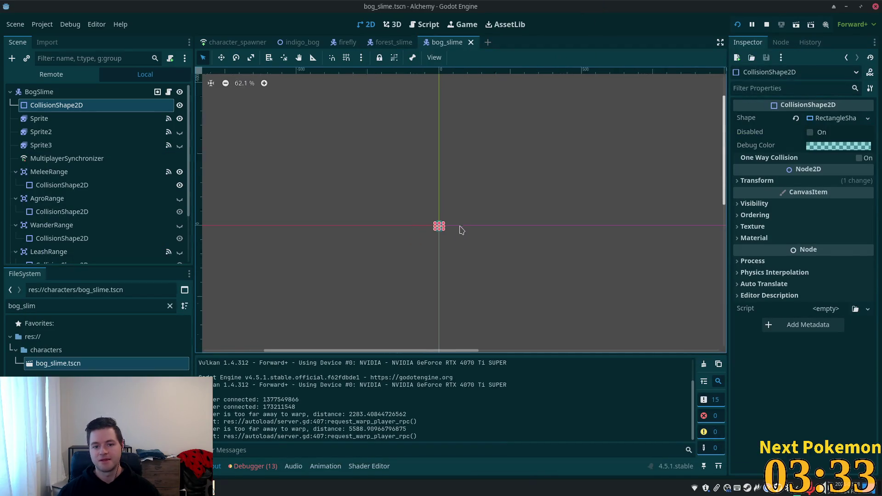
pyautogui.click(299, 43)
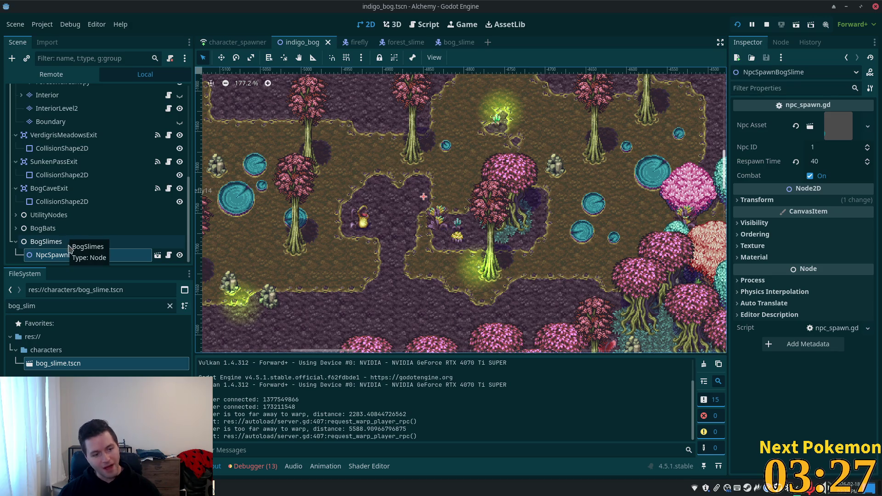
# Duplicate the bog slime spawner under BogSlimes and place the copy on the mud
pyautogui.click(59, 242)
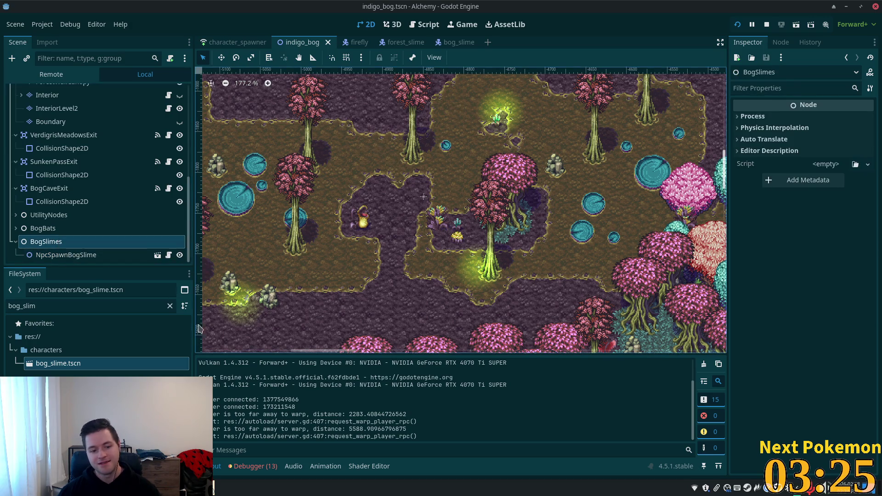
pyautogui.click(69, 255)
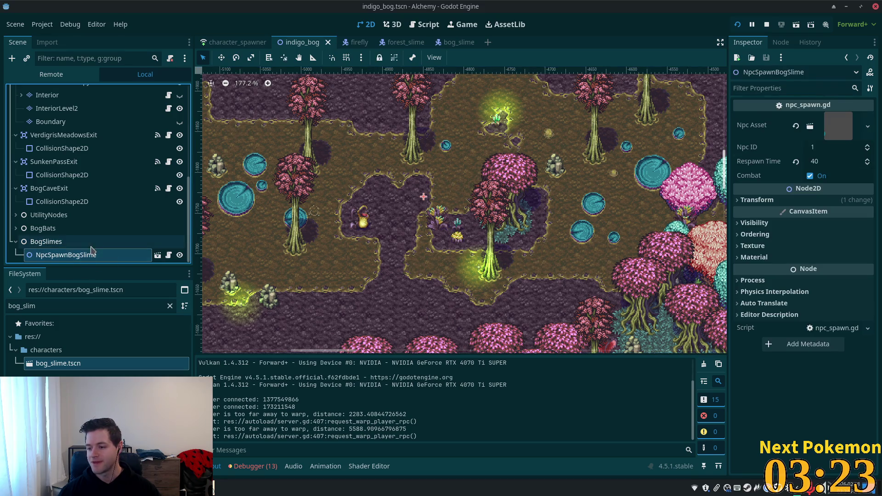
pyautogui.hotkey('ctrl', 'd')
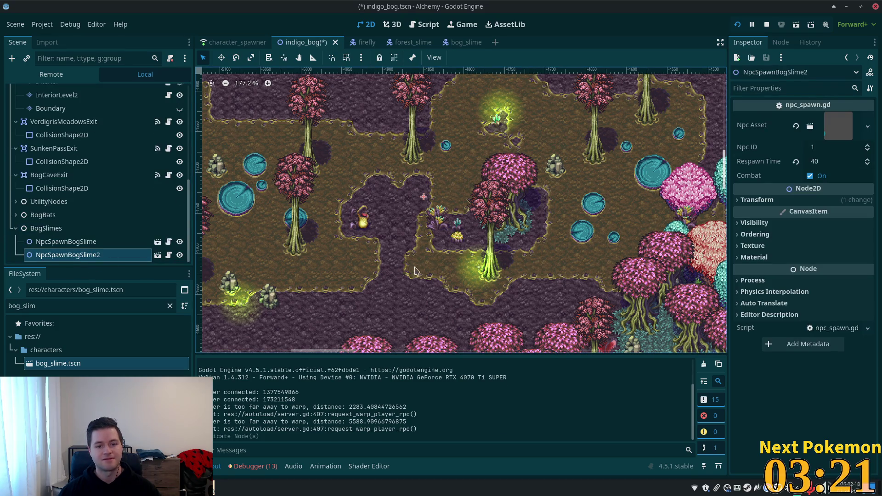
pyautogui.hscroll(-5, 504, 227)
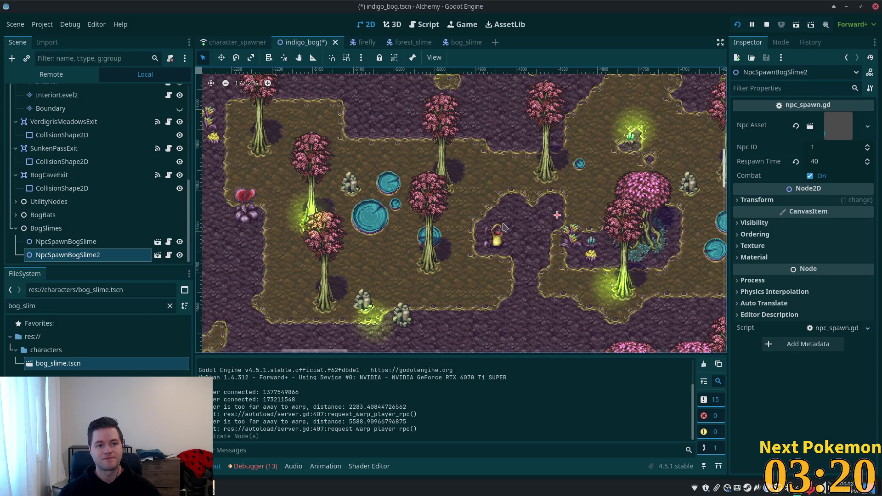
pyautogui.click(222, 57)
pyautogui.moveTo(512, 260); pyautogui.dragTo(290, 261)
pyautogui.moveTo(343, 308); pyautogui.dragTo(356, 294)
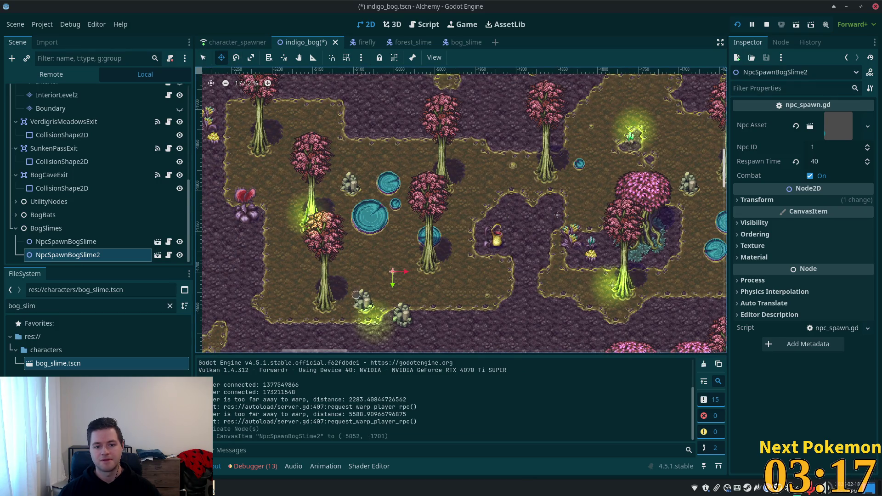
# Add third and fourth spawner copies, one beside the red plant, and save indigo_bog.tscn
pyautogui.hotkey('ctrl', 'd')
pyautogui.moveTo(509, 267)
pyautogui.mouseDown()
pyautogui.moveTo(491, 179)
pyautogui.moveTo(470, 177)
pyautogui.moveTo(533, 177)
pyautogui.mouseUp()
pyautogui.hscroll(-4, 460, 207)
pyautogui.hotkey('ctrl', 'd')
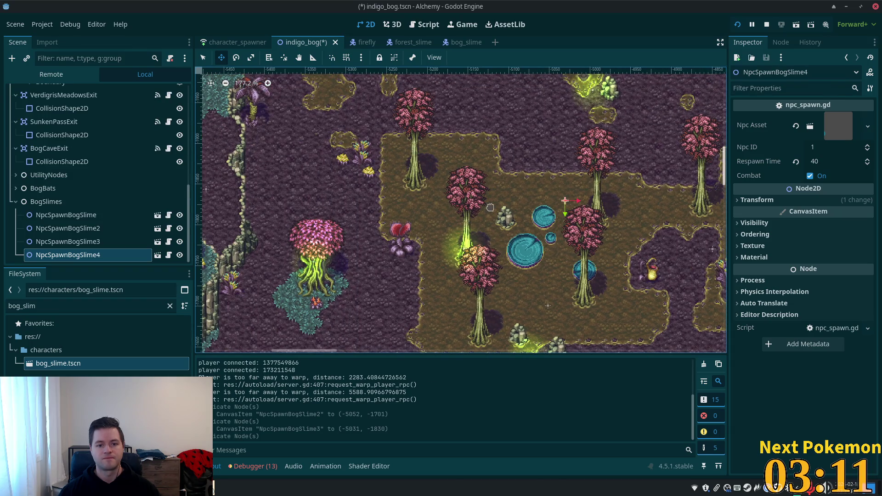
pyautogui.moveTo(483, 195); pyautogui.dragTo(427, 249)
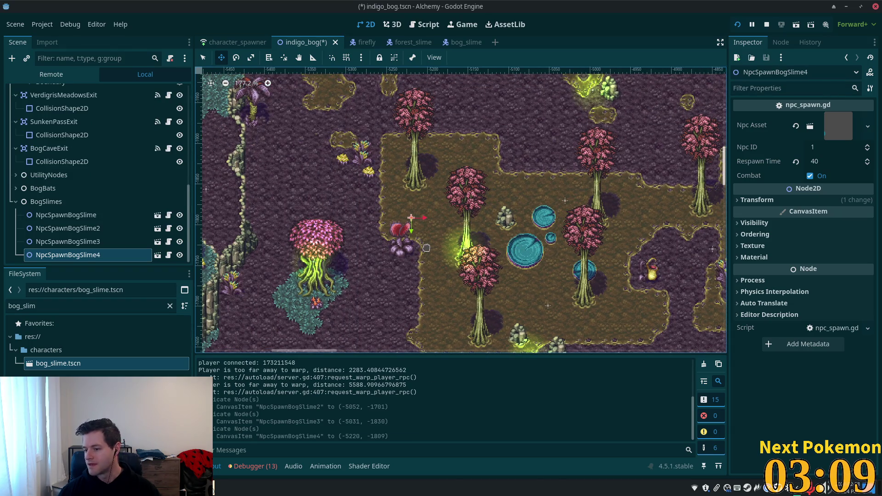
pyautogui.hotkey('ctrl', 's')
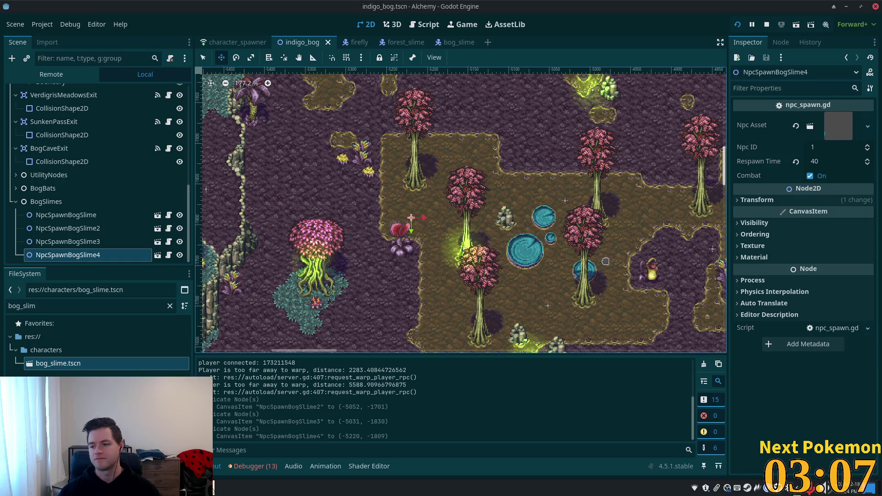
# Place fifth and sixth spawner copies in the lower mud and at another bog spot
pyautogui.hscroll(5, 624, 249)
pyautogui.scroll(-5, 554, 137)
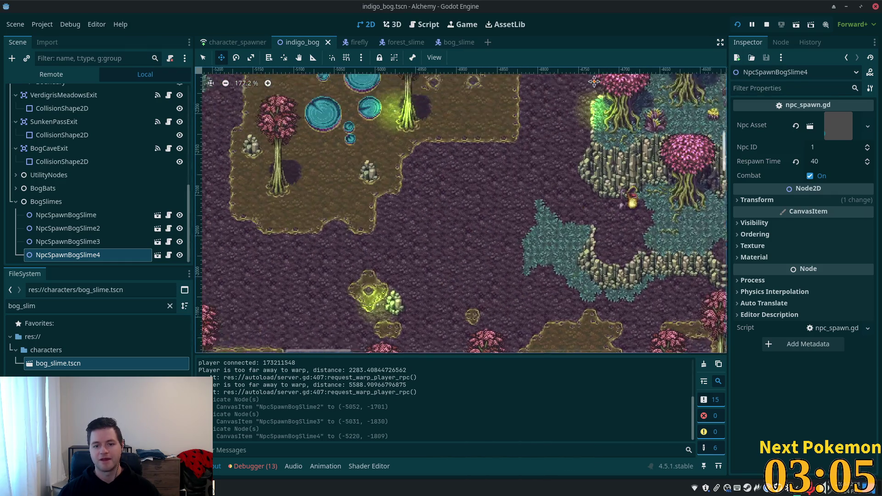
pyautogui.hotkey('ctrl', 'd')
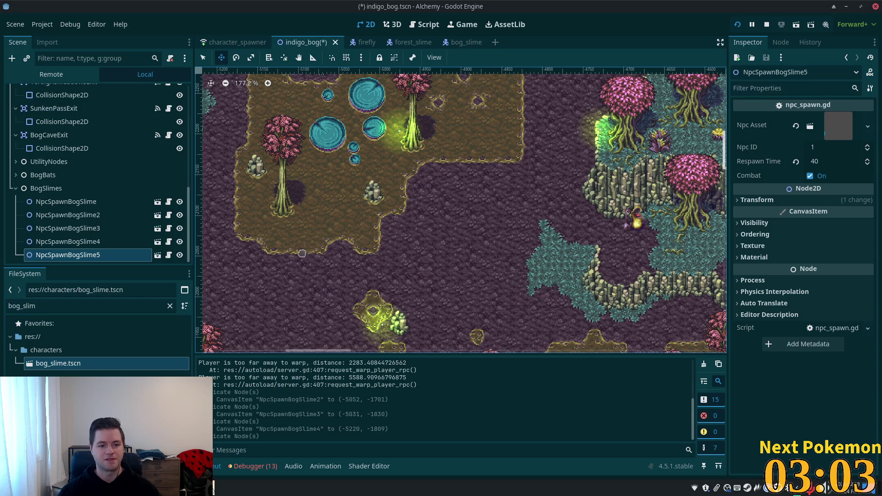
pyautogui.moveTo(311, 240); pyautogui.dragTo(340, 206)
pyautogui.hscroll(-5, 486, 159)
pyautogui.scroll(3, 486, 159)
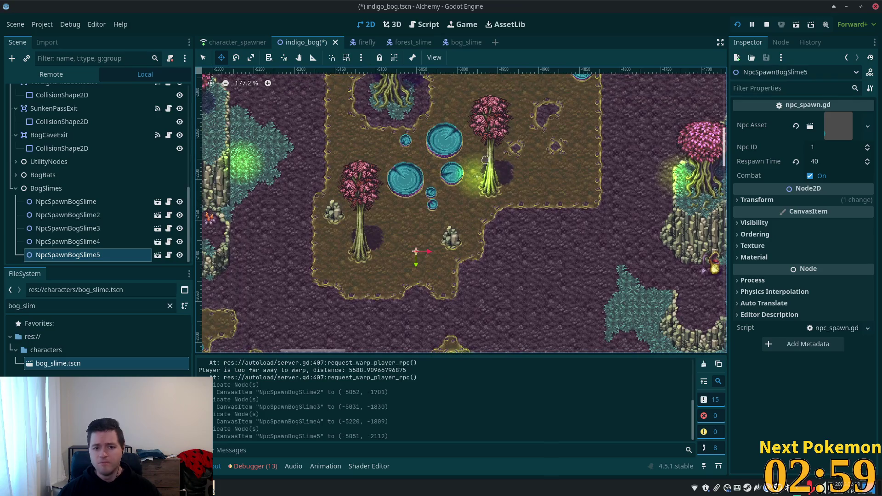
pyautogui.hscroll(-4, 487, 203)
pyautogui.scroll(3, 487, 202)
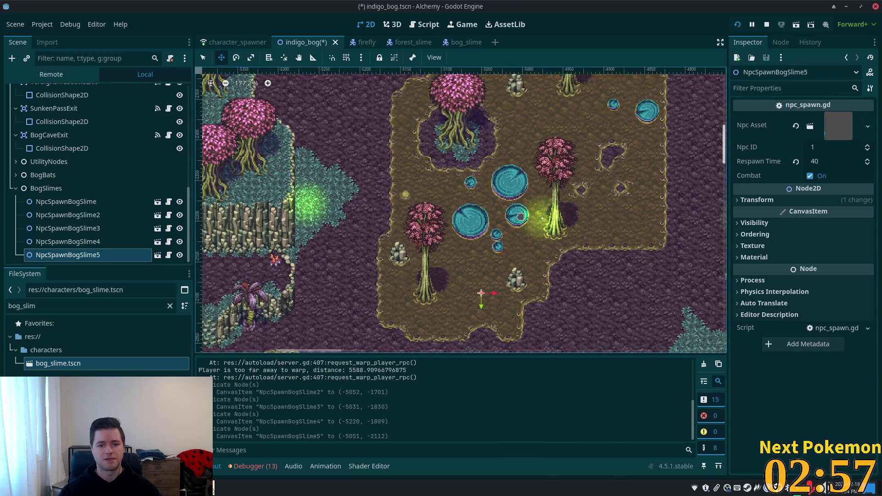
pyautogui.hotkey('ctrl', 'd')
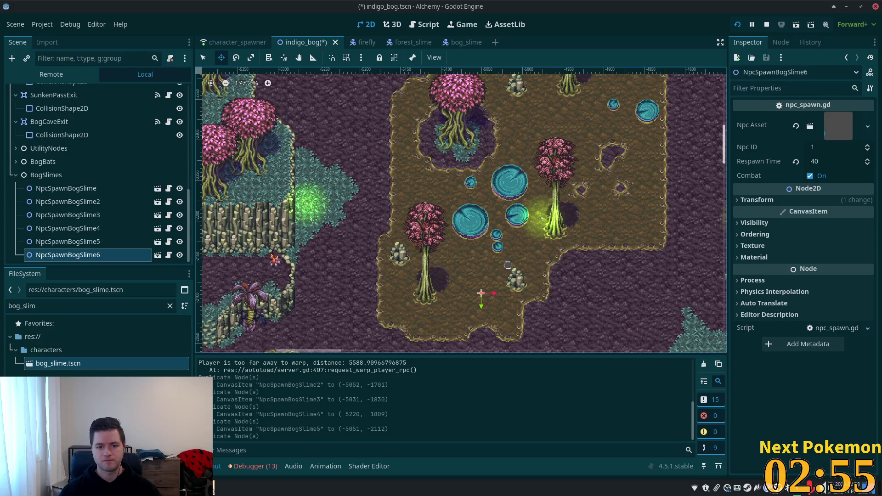
pyautogui.moveTo(433, 169)
pyautogui.mouseDown()
pyautogui.moveTo(553, 175)
pyautogui.moveTo(509, 182)
pyautogui.mouseUp()
# Duplicate spawners up to NpcSpawnBogSlime10, placing each one elsewhere in the bog
pyautogui.hotkey('ctrl', 'd')
pyautogui.hscroll(10, 396, 255)
pyautogui.scroll(3, 396, 254)
pyautogui.hotkey('ctrl', 'd')
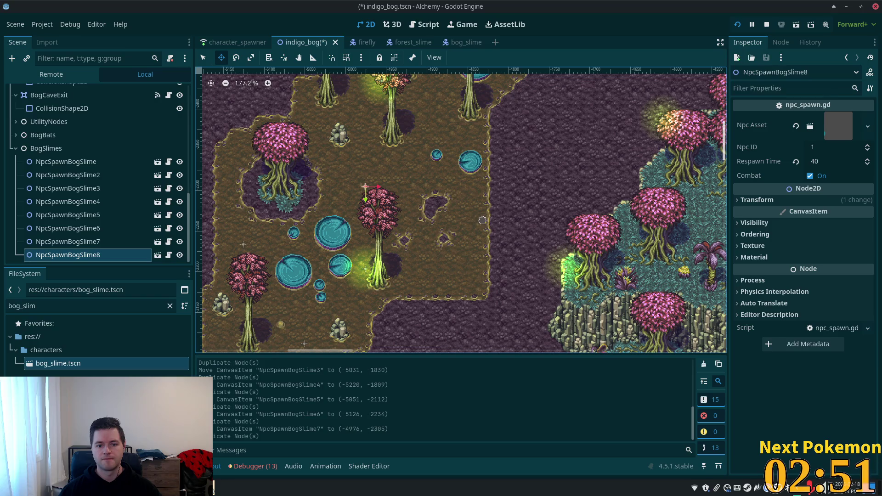
pyautogui.moveTo(577, 295); pyautogui.dragTo(577, 296)
pyautogui.hotkey('ctrl', 'd')
pyautogui.scroll(4, 505, 288)
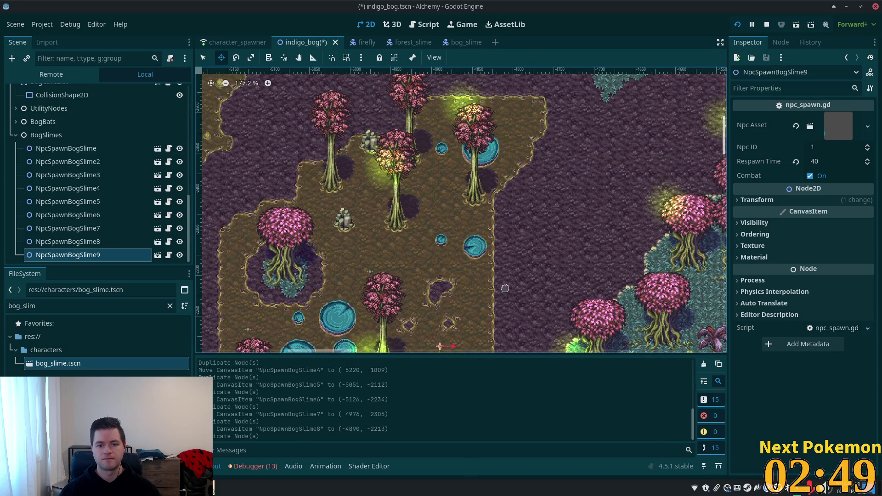
pyautogui.moveTo(512, 125); pyautogui.dragTo(513, 126)
pyautogui.hscroll(5, 389, 192)
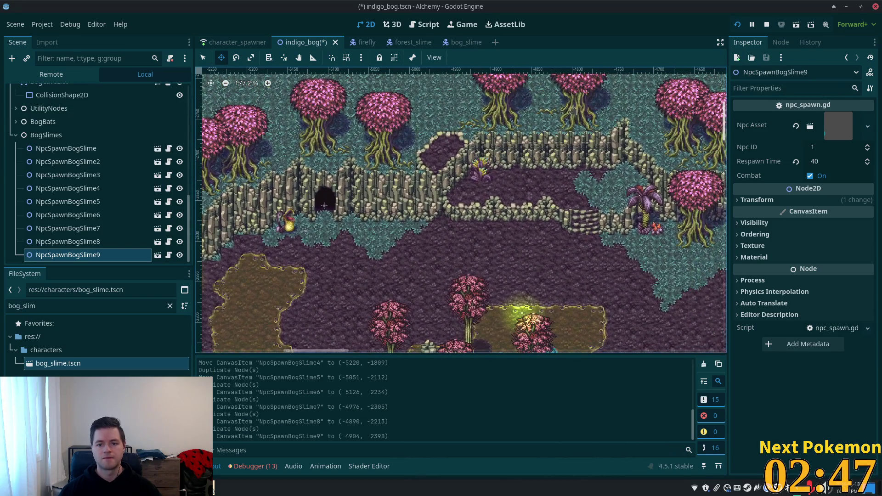
pyautogui.scroll(-1, 429, 227)
pyautogui.hotkey('ctrl', 'd')
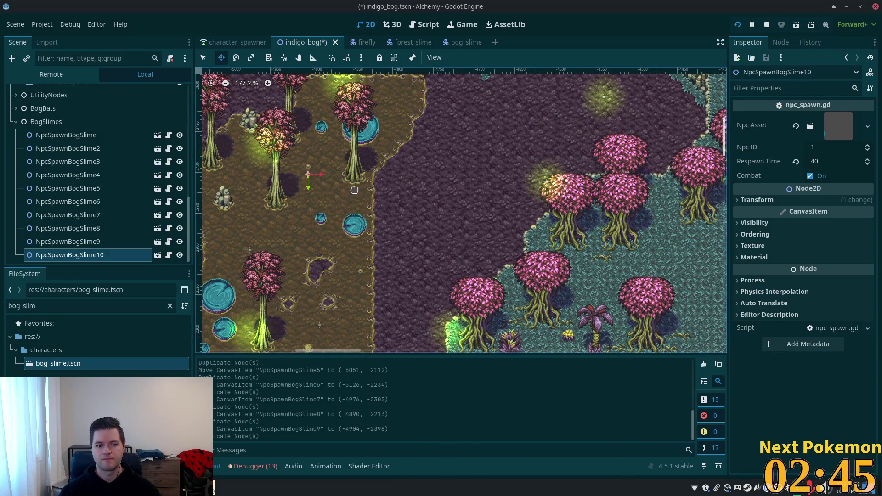
pyautogui.moveTo(369, 150); pyautogui.dragTo(369, 151)
# Create NpcSpawnBogSlime11, position it in a new bog area, and save the scene
pyautogui.moveTo(418, 187); pyautogui.dragTo(641, 151)
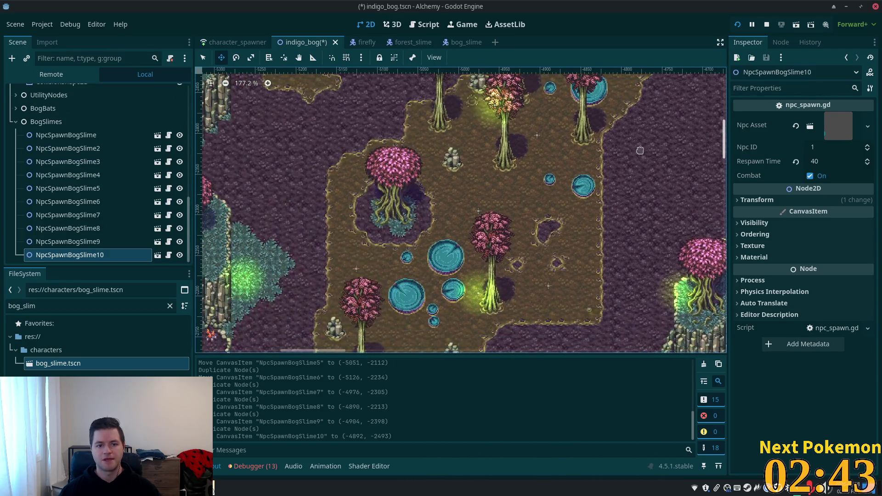
pyautogui.hotkey('ctrl', 'd')
pyautogui.moveTo(541, 280)
pyautogui.mouseDown()
pyautogui.moveTo(468, 198)
pyautogui.moveTo(428, 165)
pyautogui.moveTo(386, 244)
pyautogui.moveTo(590, 458)
pyautogui.moveTo(478, 168)
pyautogui.mouseUp()
pyautogui.moveTo(643, 377); pyautogui.dragTo(855, 242)
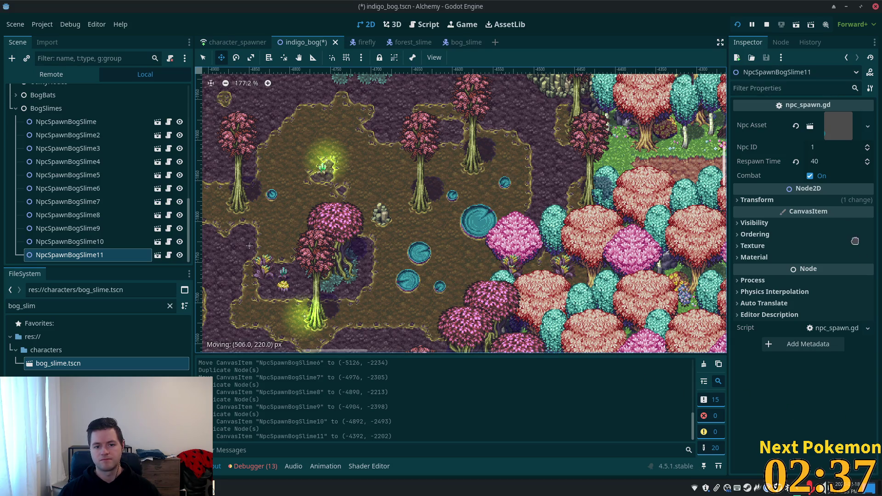
pyautogui.scroll(-8, 634, 288)
pyautogui.moveTo(634, 288); pyautogui.dragTo(531, 256)
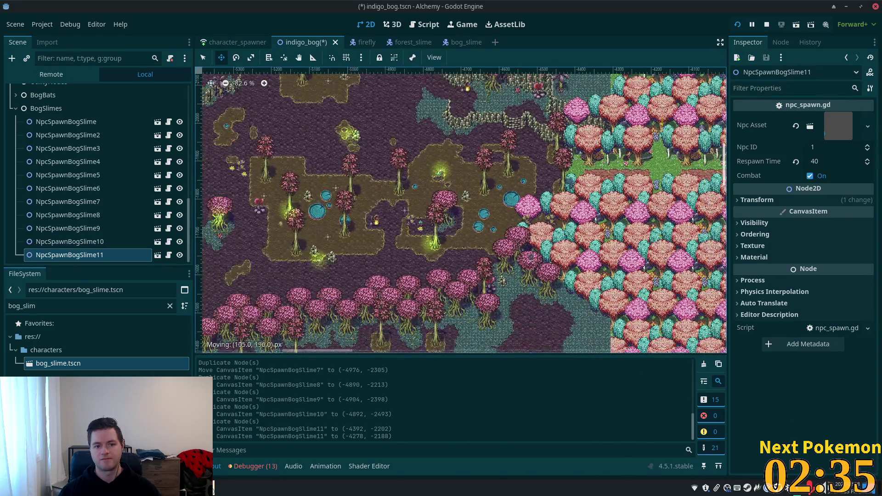
pyautogui.moveTo(363, 251)
pyautogui.mouseDown()
pyautogui.moveTo(334, 323)
pyautogui.moveTo(321, 307)
pyautogui.mouseUp()
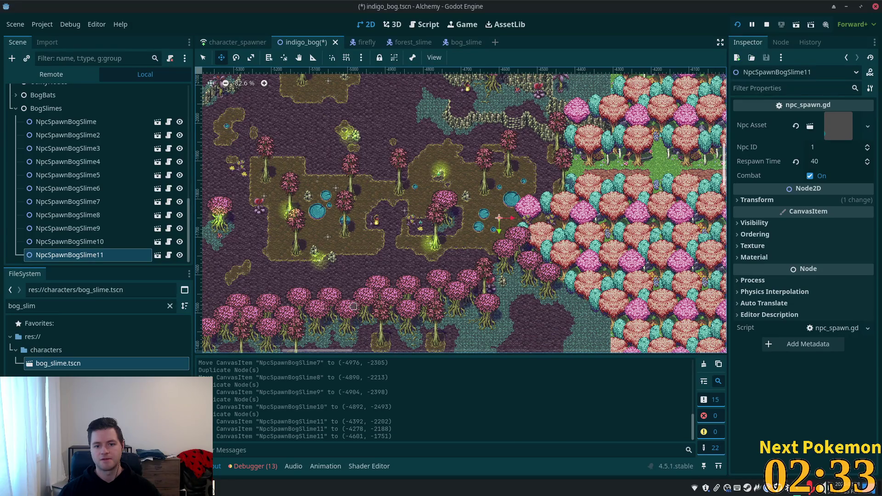
pyautogui.hotkey('ctrl', 's')
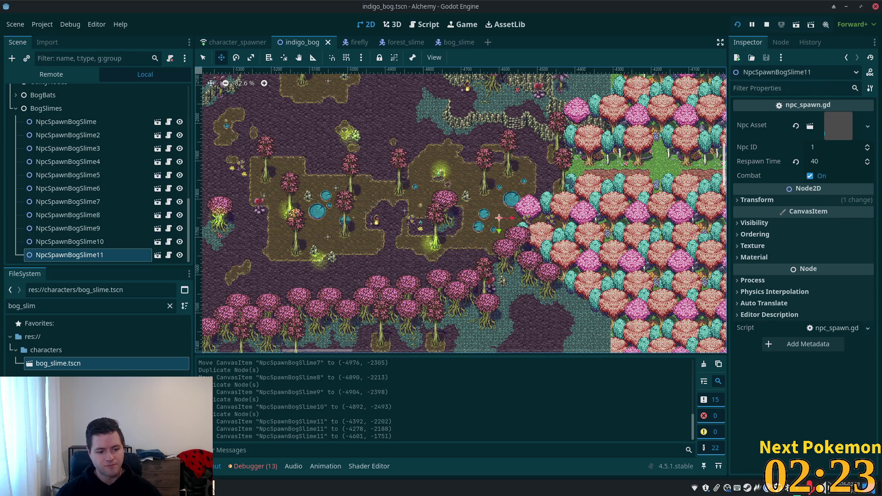
pyautogui.rightClick(749, 489)
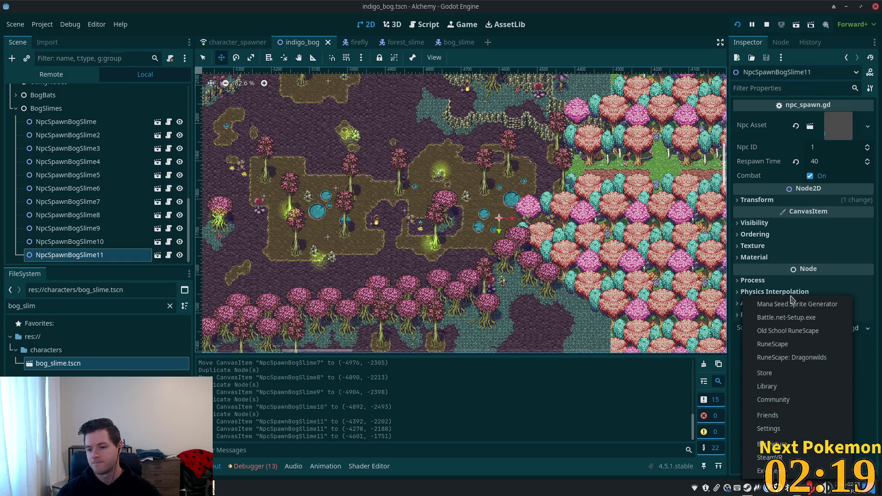
pyautogui.click(799, 379)
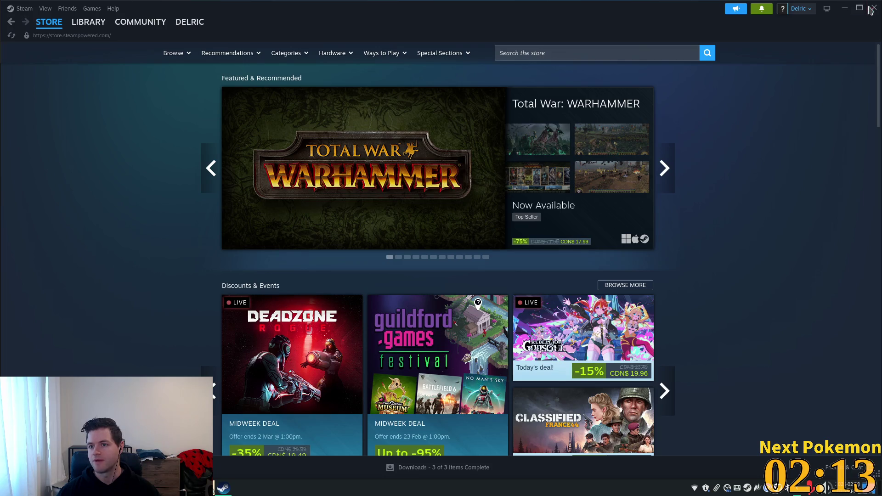
pyautogui.click(845, 8)
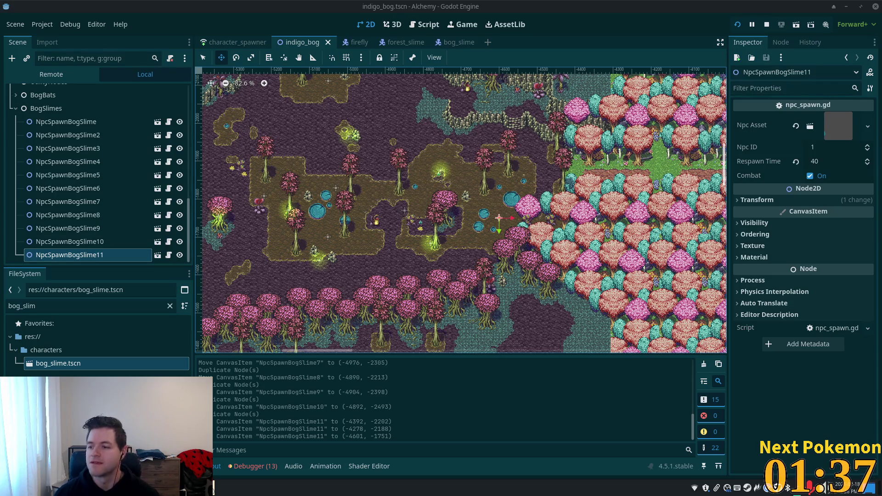
# Run the project with F5 and arrange the game client windows on screen
pyautogui.hotkey('ctrl', 'o')
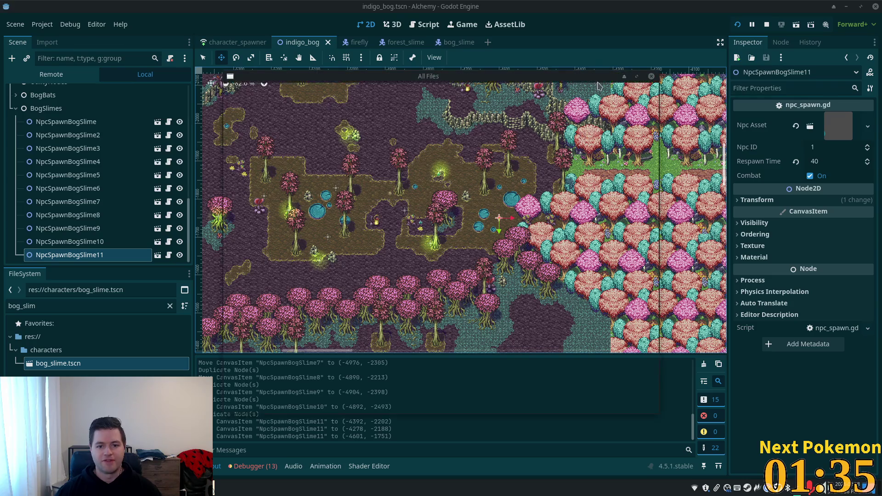
pyautogui.click(656, 86)
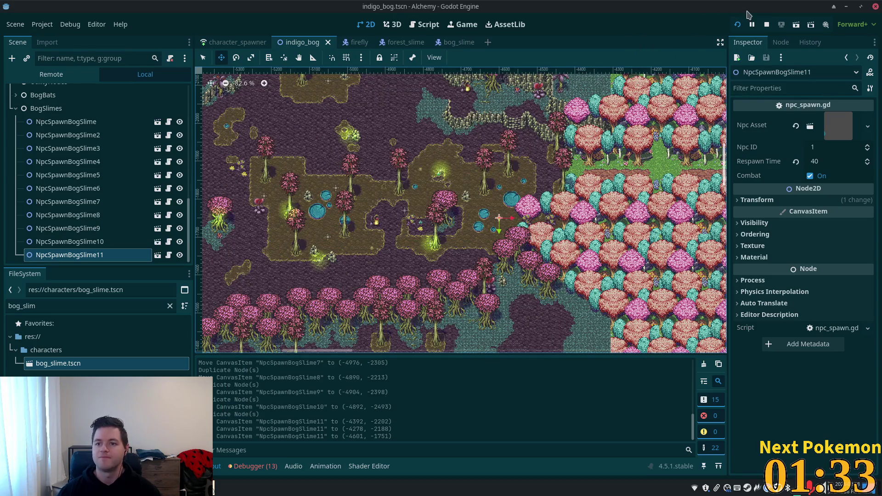
pyautogui.press('F5')
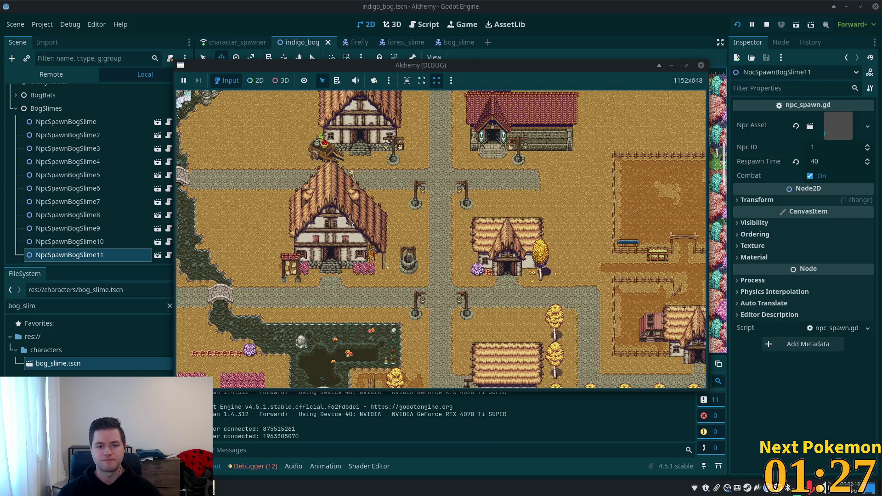
pyautogui.moveTo(464, 69); pyautogui.dragTo(601, 54)
pyautogui.moveTo(344, 80)
pyautogui.mouseDown()
pyautogui.moveTo(278, 129)
pyautogui.moveTo(212, 148)
pyautogui.mouseUp()
pyautogui.click(198, 136)
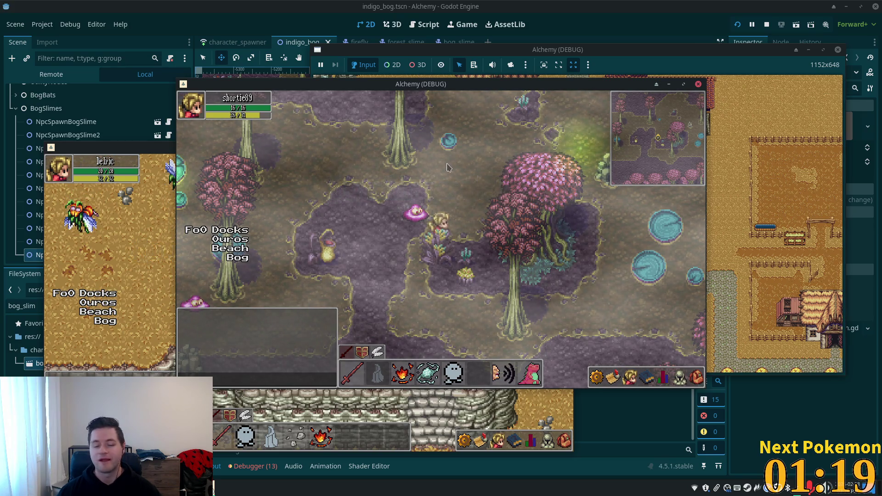
pyautogui.moveTo(422, 88)
pyautogui.mouseDown()
pyautogui.moveTo(448, 88)
pyautogui.moveTo(527, 125)
pyautogui.mouseUp()
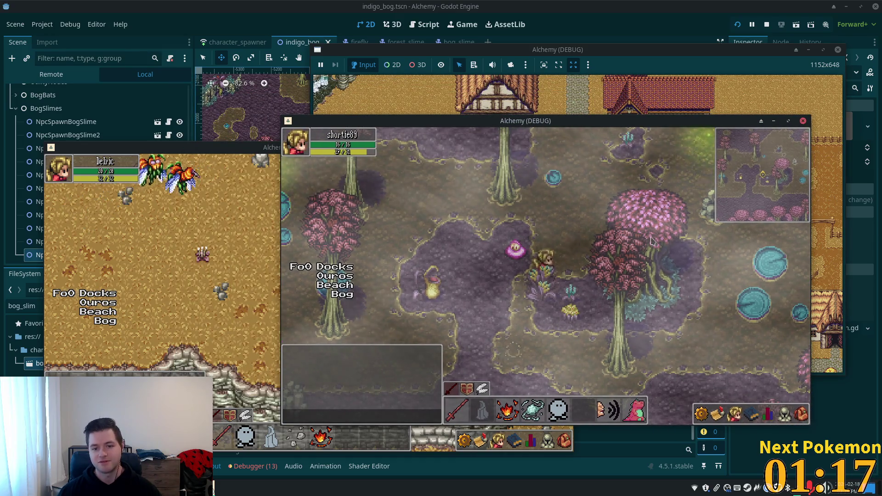
# Walk the player around the bog with WASD to watch the bog slimes spawn
pyautogui.press('d')
pyautogui.press('w')
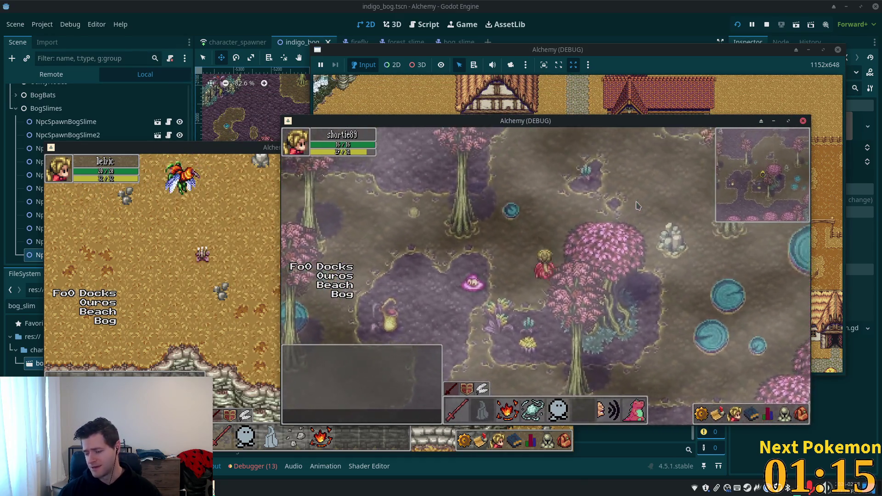
pyautogui.press('w')
pyautogui.press('d')
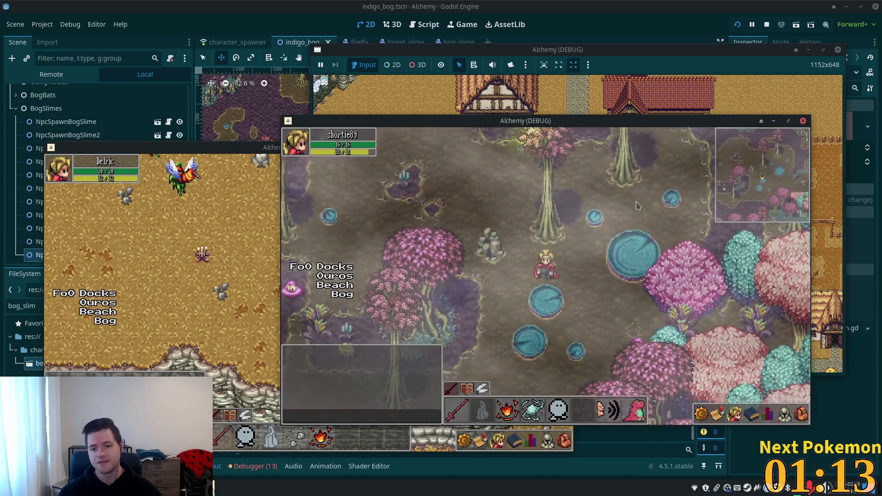
pyautogui.press('s')
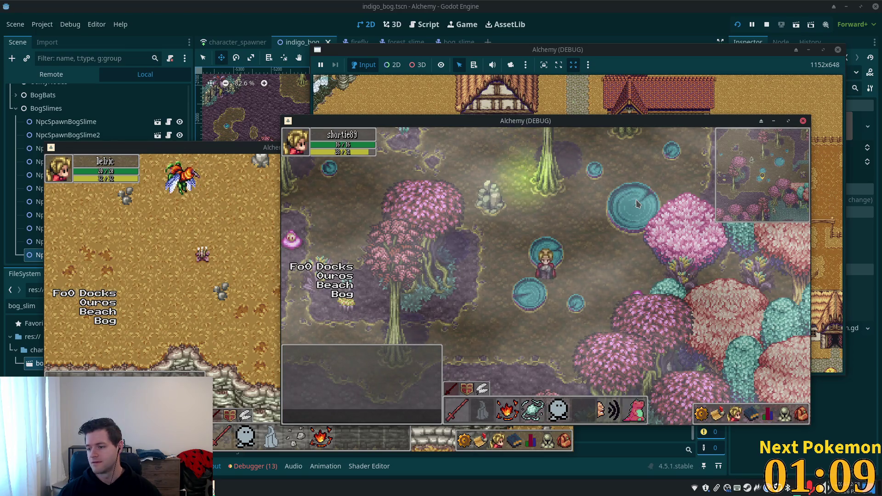
pyautogui.press('d')
pyautogui.press('w')
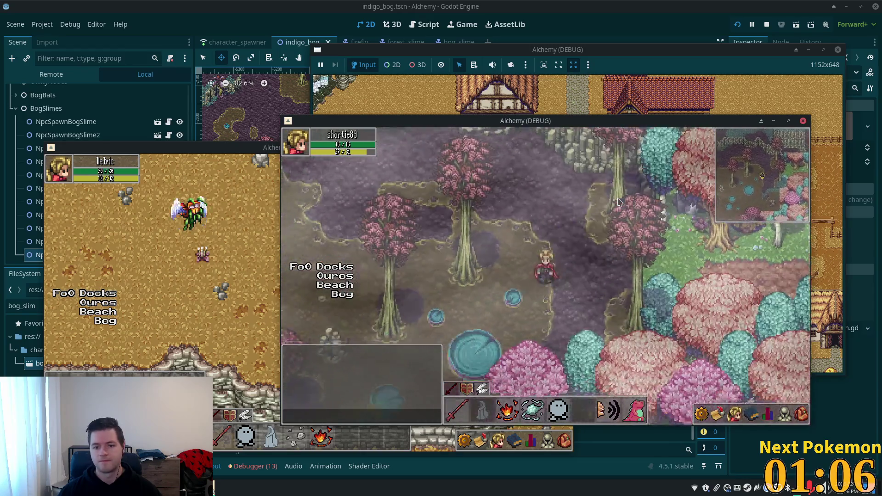
pyautogui.press('s')
pyautogui.press('a')
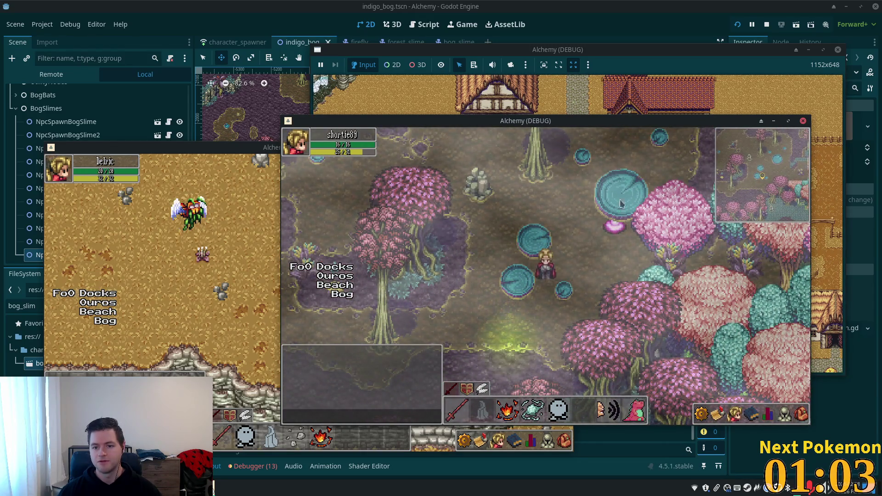
pyautogui.press('w')
pyautogui.press('a')
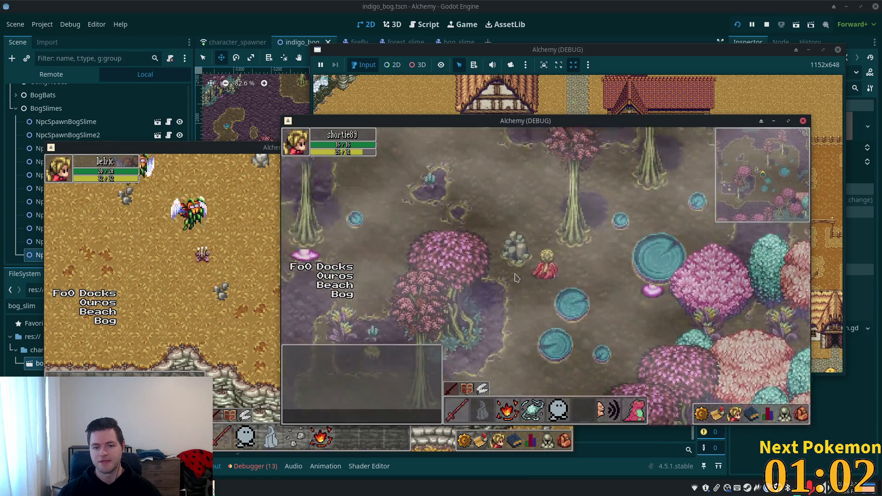
pyautogui.press('d')
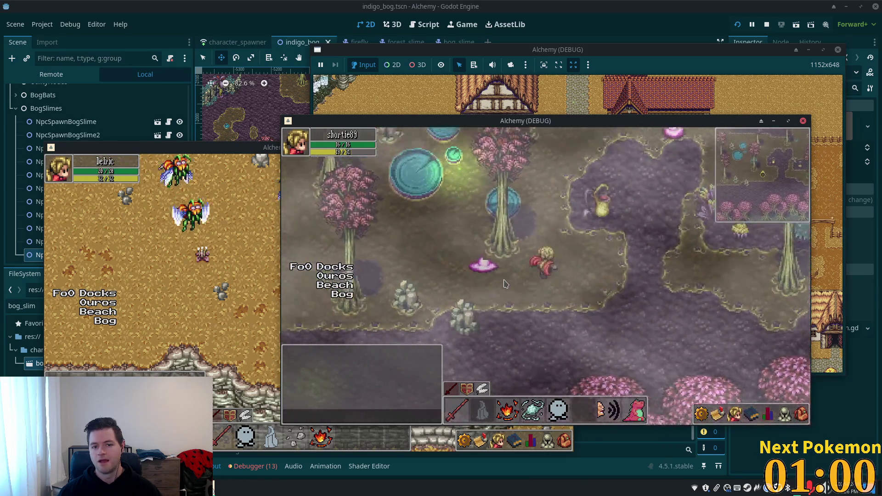
pyautogui.press('w')
pyautogui.press('a')
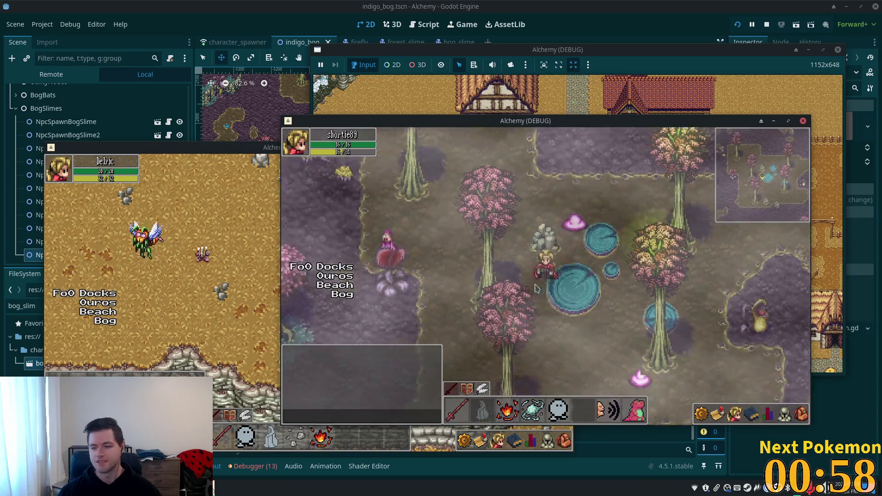
pyautogui.press('s')
pyautogui.press('a')
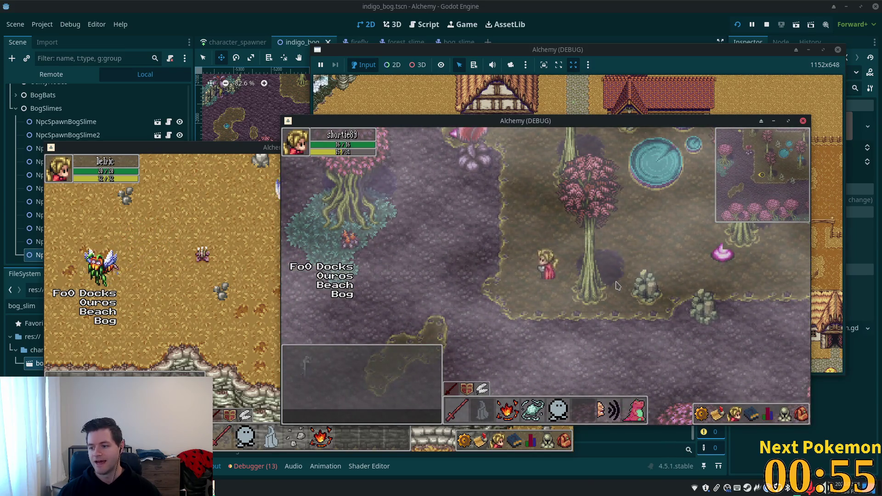
pyautogui.press('w')
pyautogui.press('a')
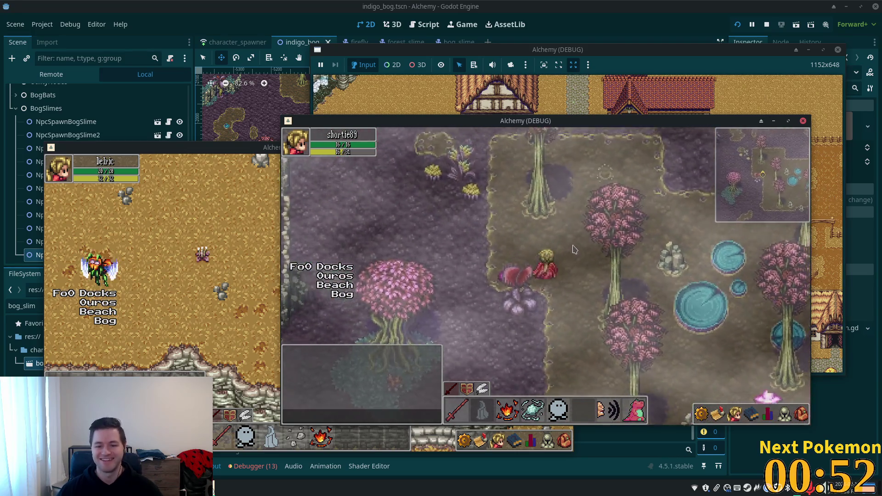
pyautogui.press('s')
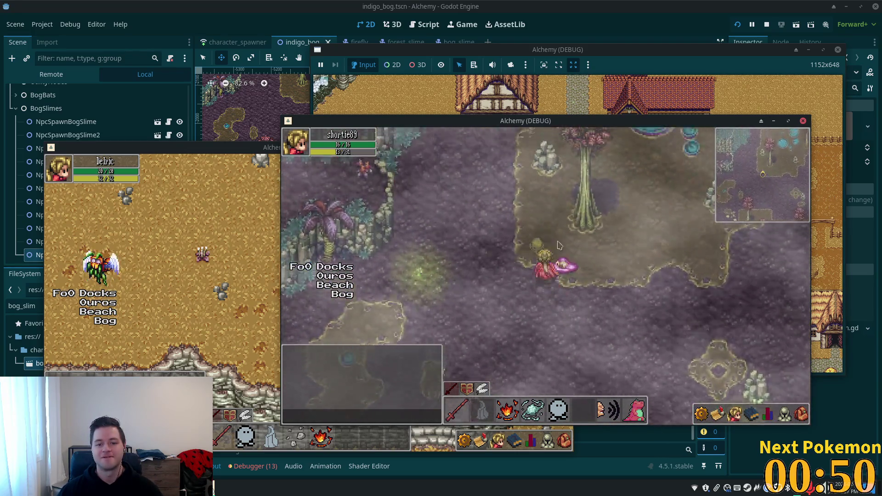
pyautogui.press('w')
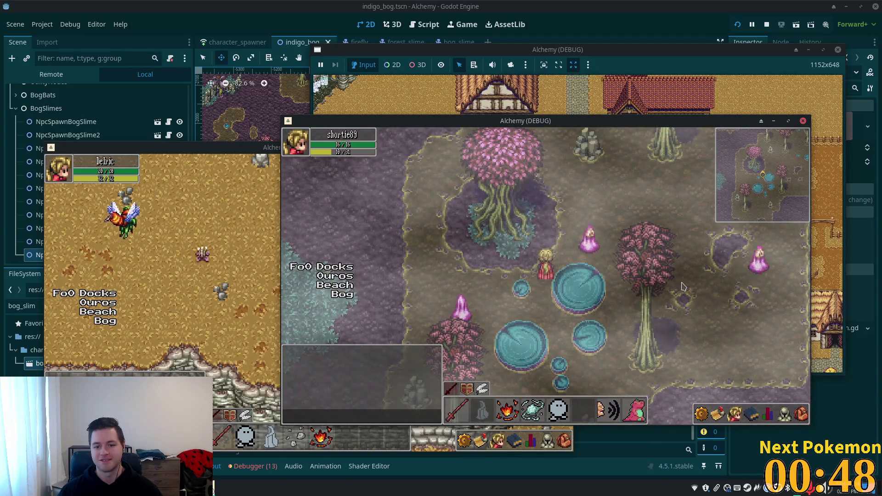
pyautogui.press('d')
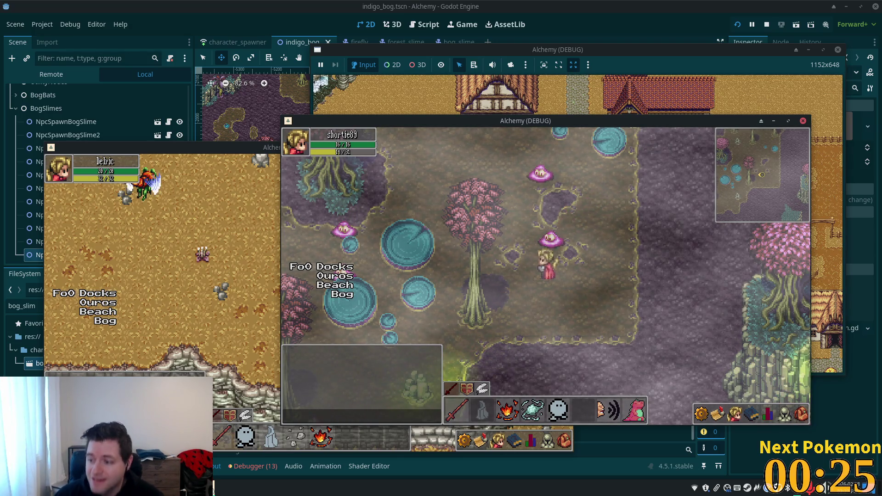
# Walk the player across lily pads with the arrow keys, then stop the game with F8
pyautogui.press('Up')
pyautogui.press('Left')
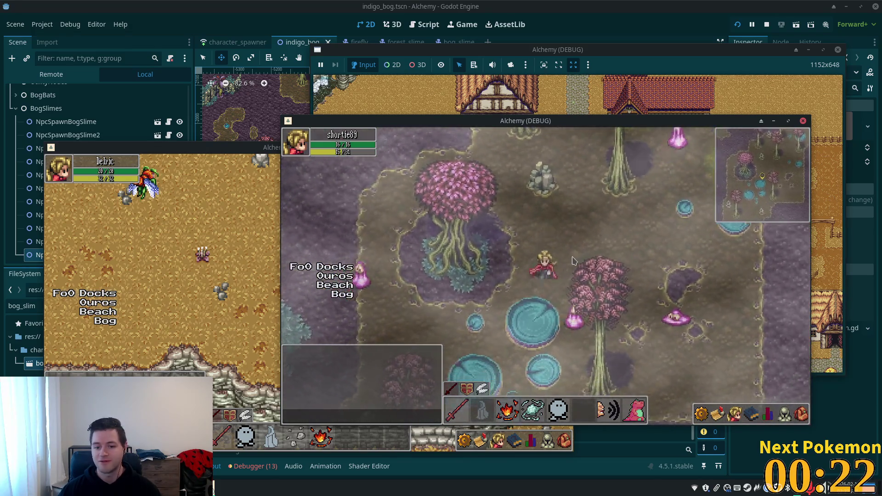
pyautogui.press('Down')
pyautogui.press('Left')
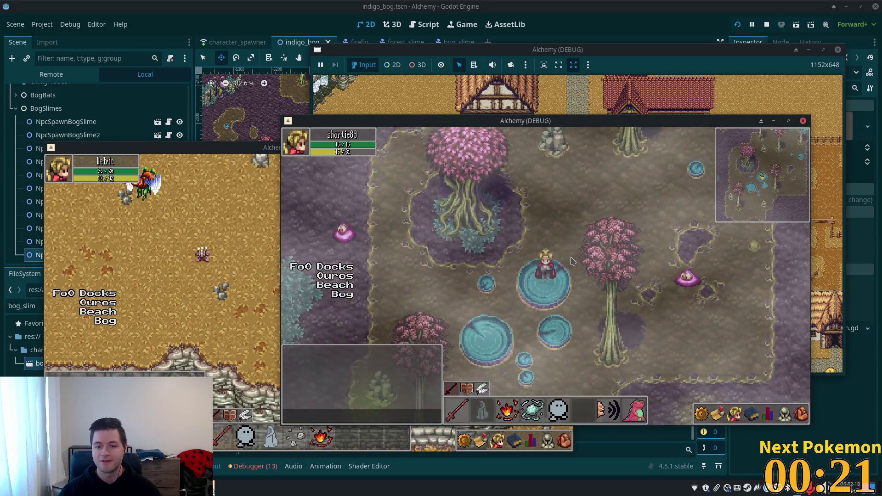
pyautogui.press('Down')
pyautogui.press('Left')
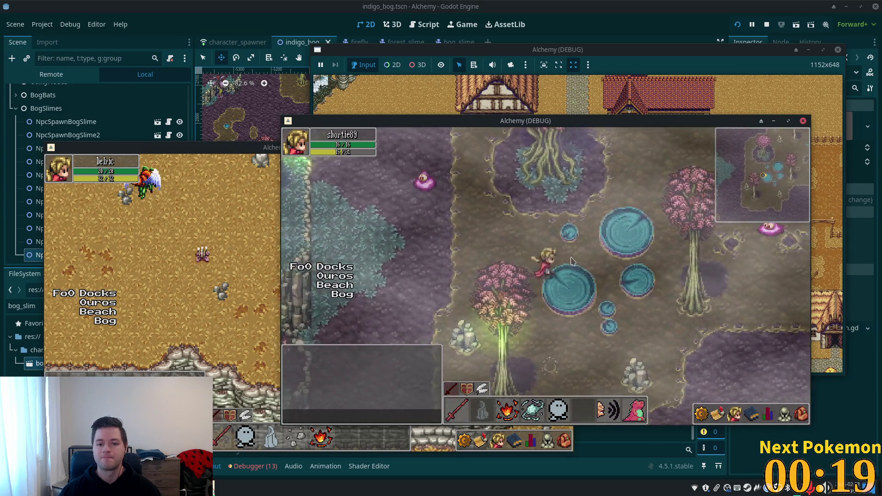
pyautogui.press('Right')
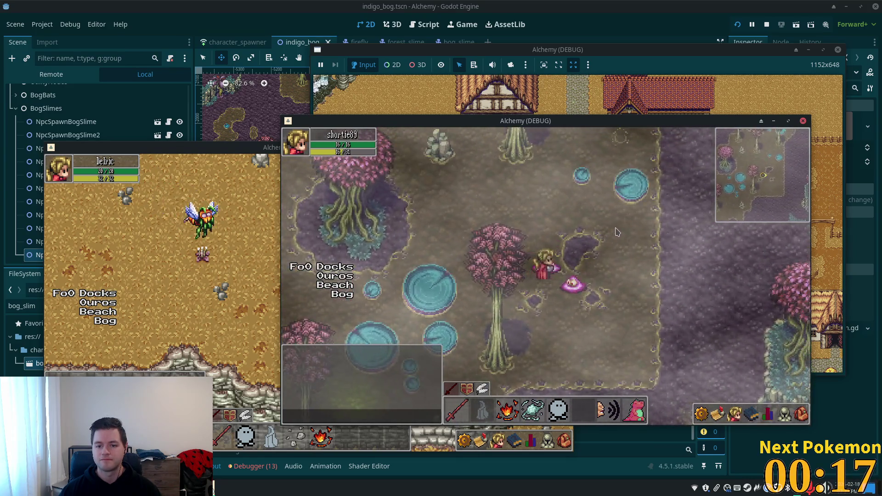
pyautogui.press('Down')
pyautogui.press('Left')
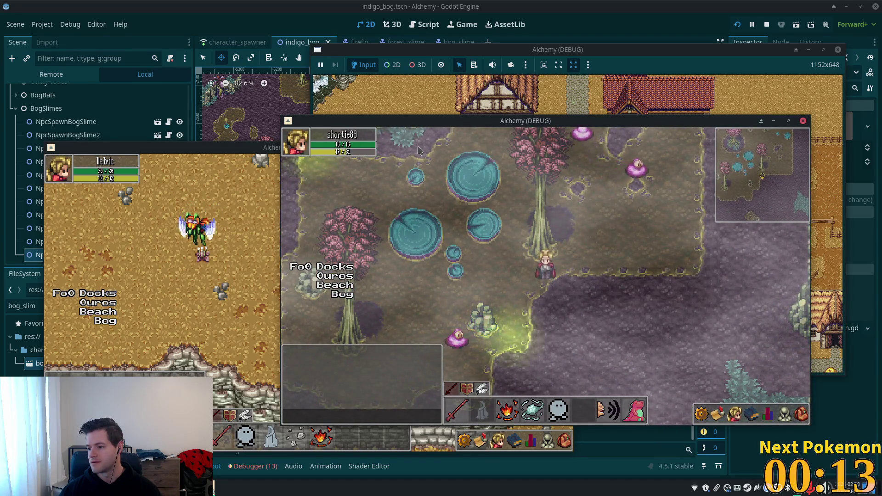
pyautogui.press('F8')
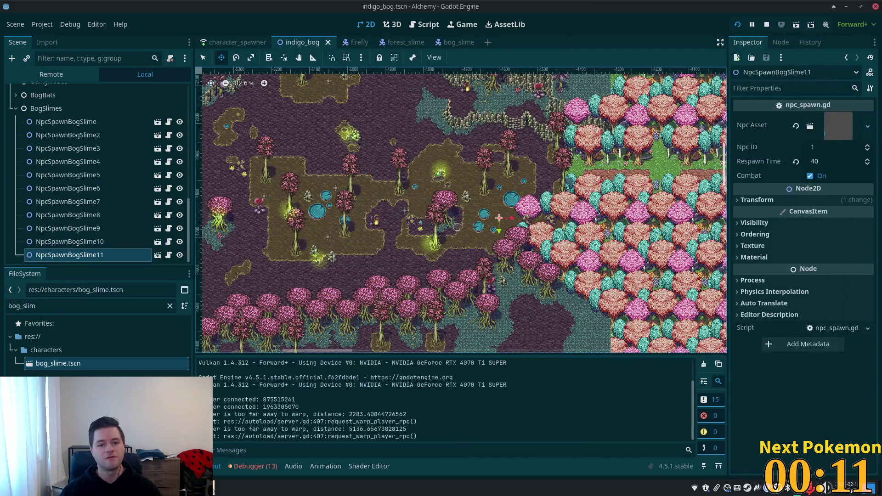
pyautogui.scroll(3, 374, 236)
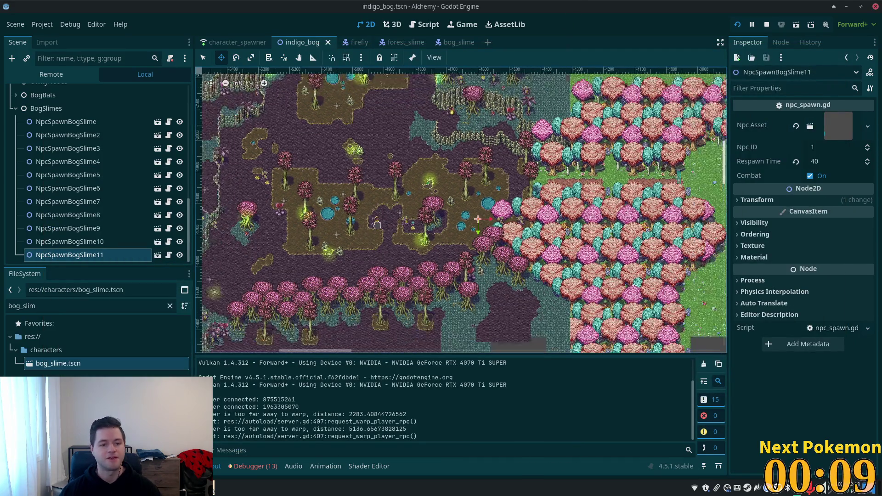
pyautogui.click(69, 121)
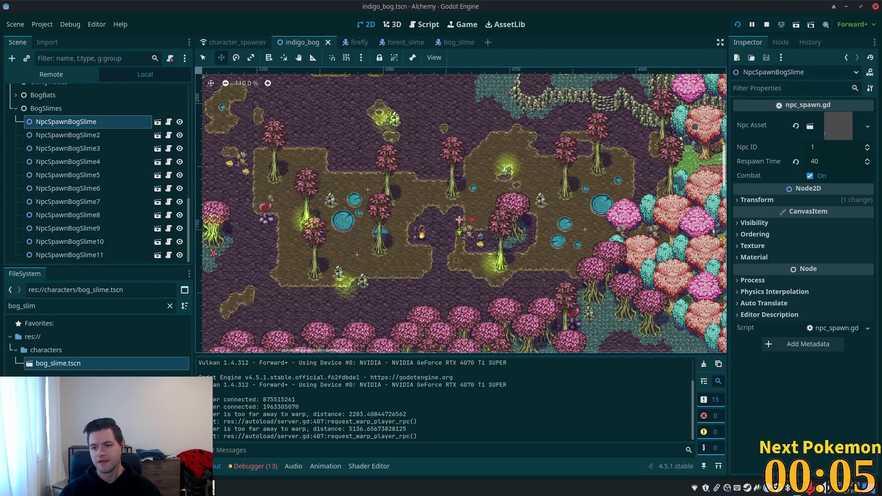
pyautogui.click(450, 42)
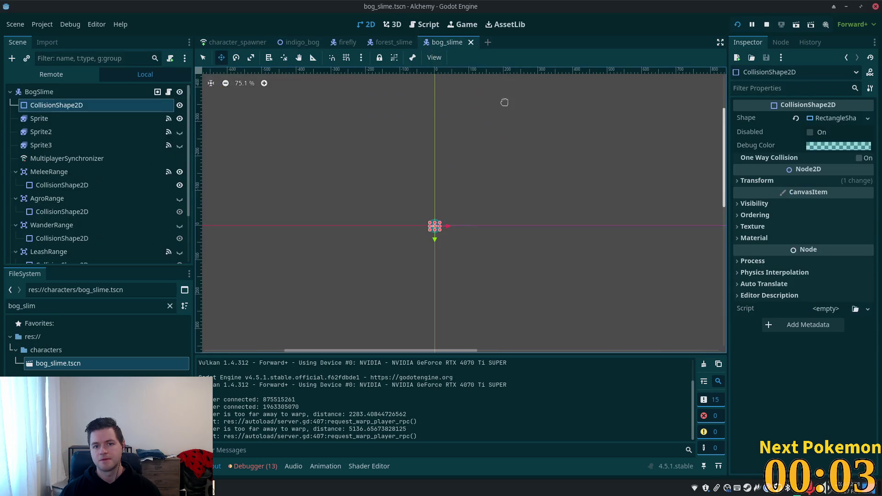
pyautogui.click(87, 118)
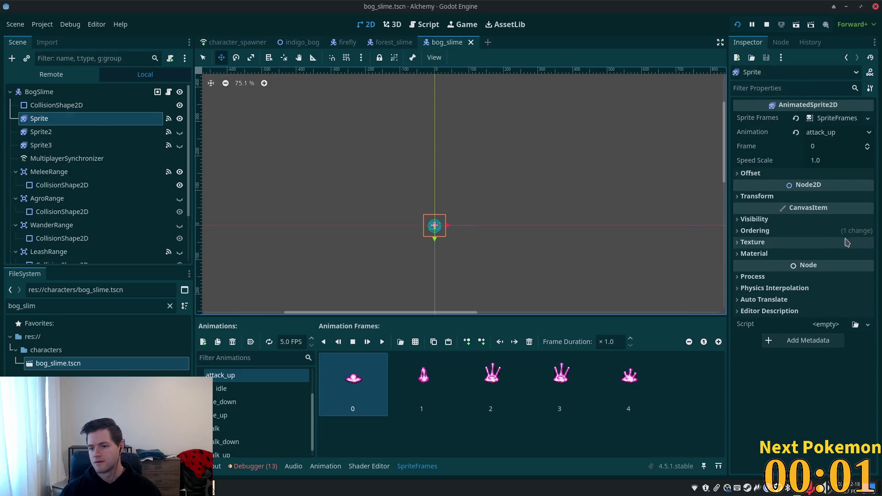
pyautogui.click(74, 92)
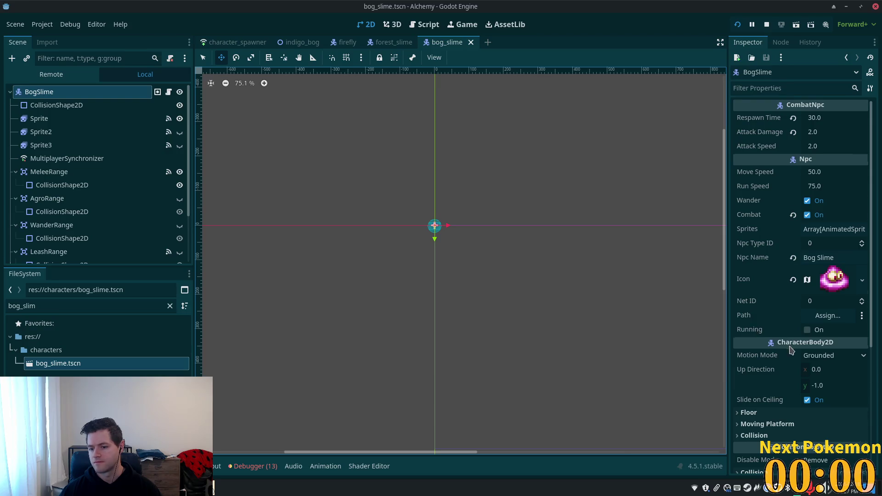
pyautogui.scroll(-5, 792, 350)
pyautogui.click(744, 358)
pyautogui.scroll(-1, 784, 353)
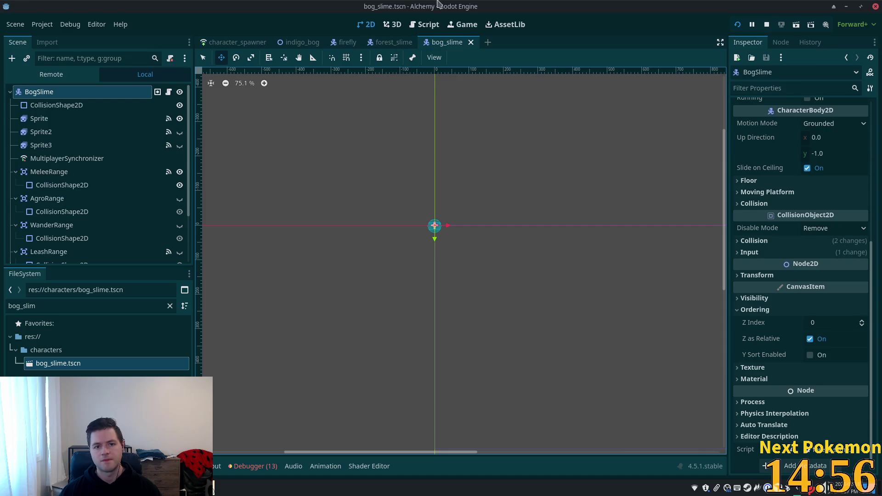
pyautogui.click(303, 43)
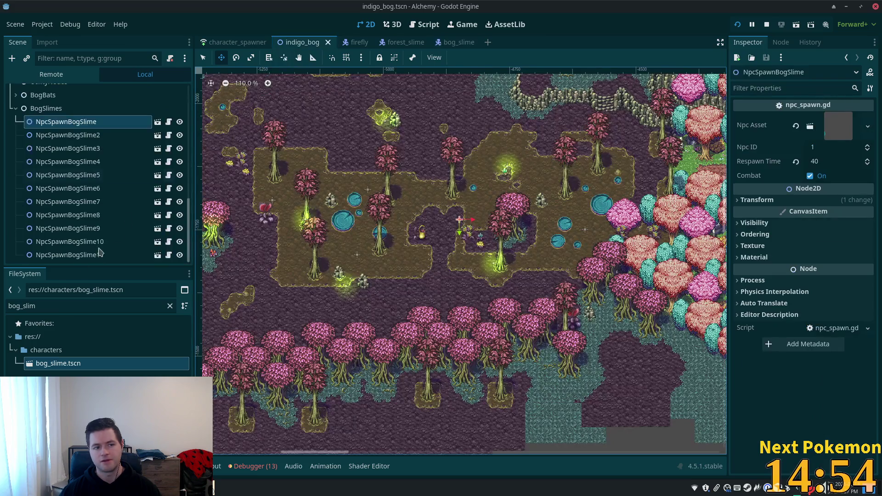
# Select the parent Foliage node to read its Z Index of 1, then return to bog_slime
pyautogui.scroll(6, 55, 163)
pyautogui.scroll(10, 56, 163)
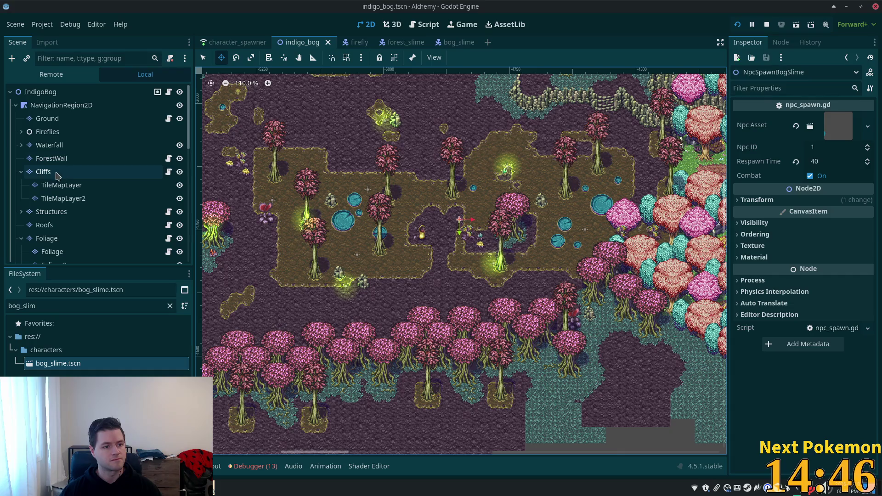
pyautogui.click(21, 173)
pyautogui.click(110, 215)
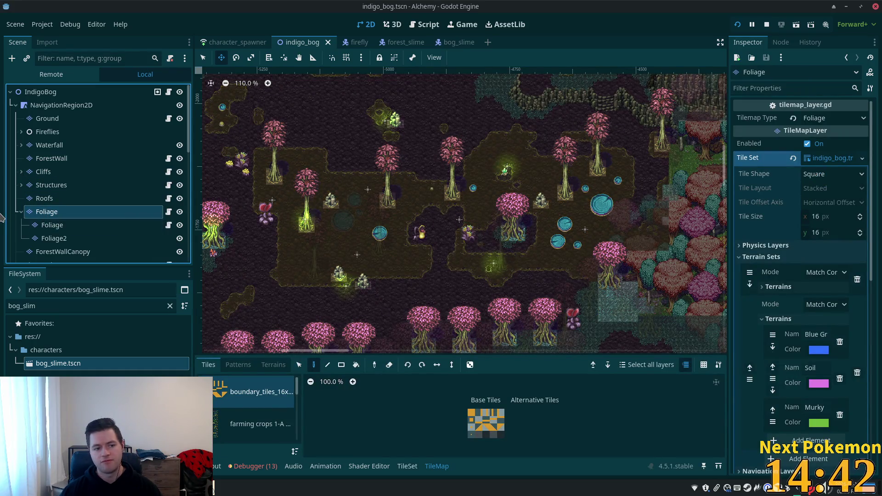
pyautogui.click(53, 226)
pyautogui.click(47, 212)
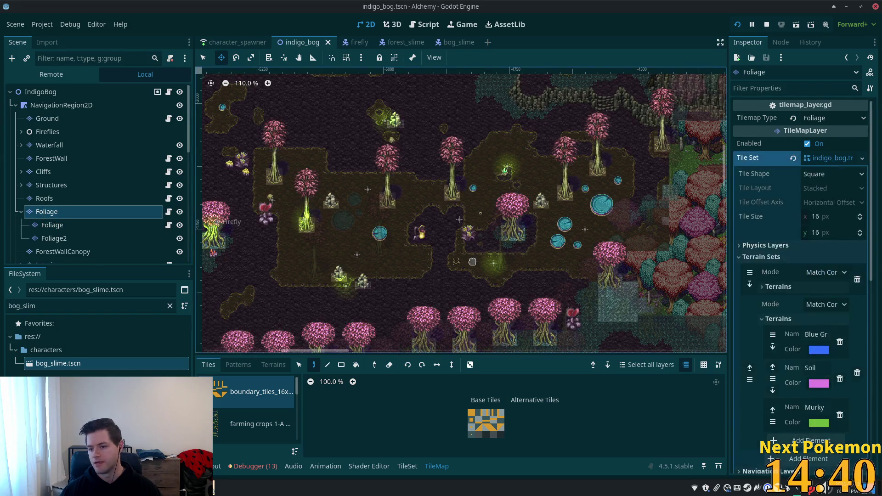
pyautogui.scroll(-5, 798, 295)
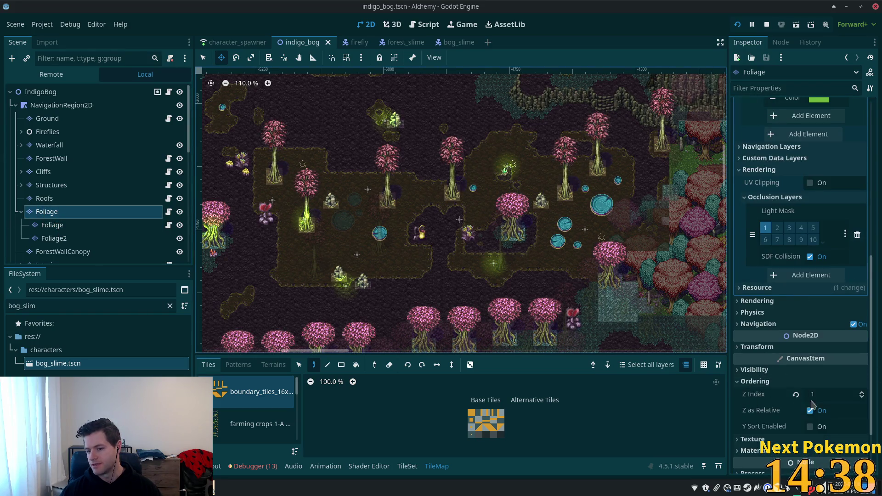
pyautogui.click(455, 42)
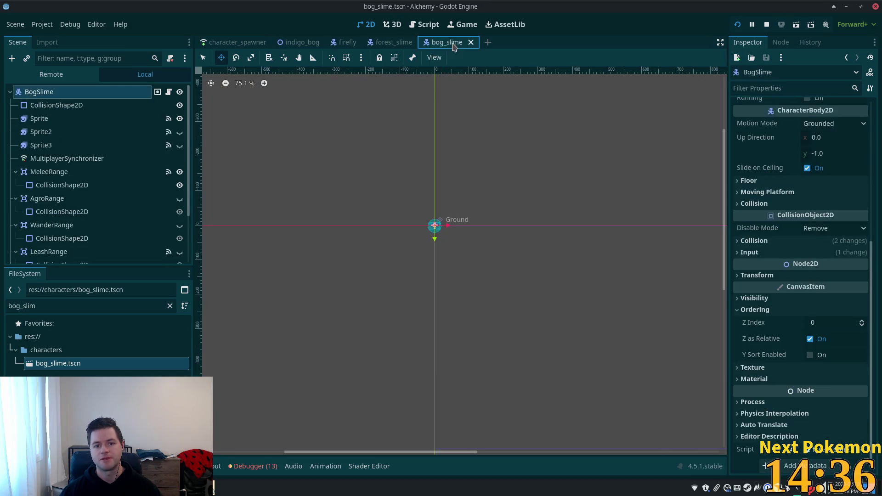
# Set the BogSlime root's Z Index to 2 and save the bog_slime scene
pyautogui.click(853, 323)
pyautogui.write('2')
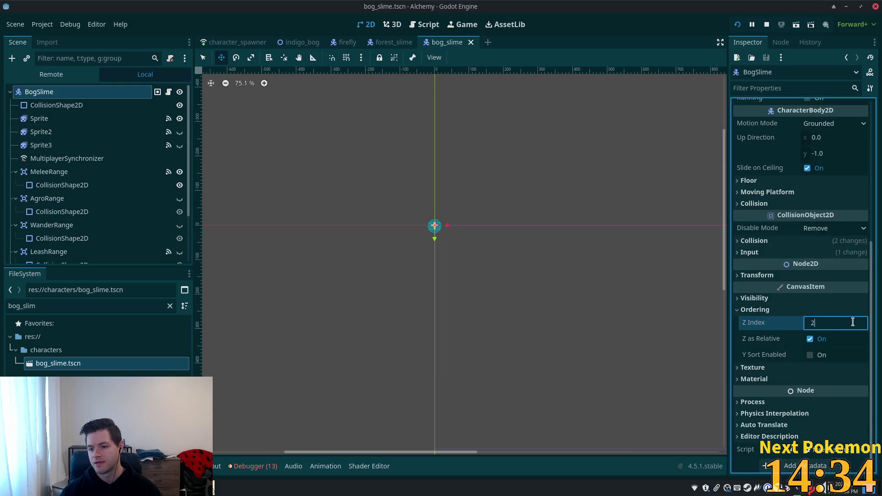
pyautogui.press('Tab')
pyautogui.hotkey('ctrl', 's')
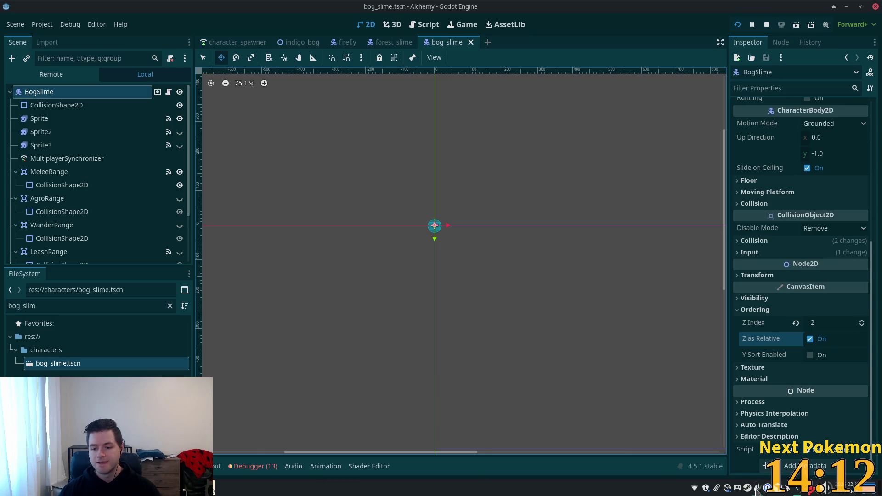
pyautogui.click(756, 488)
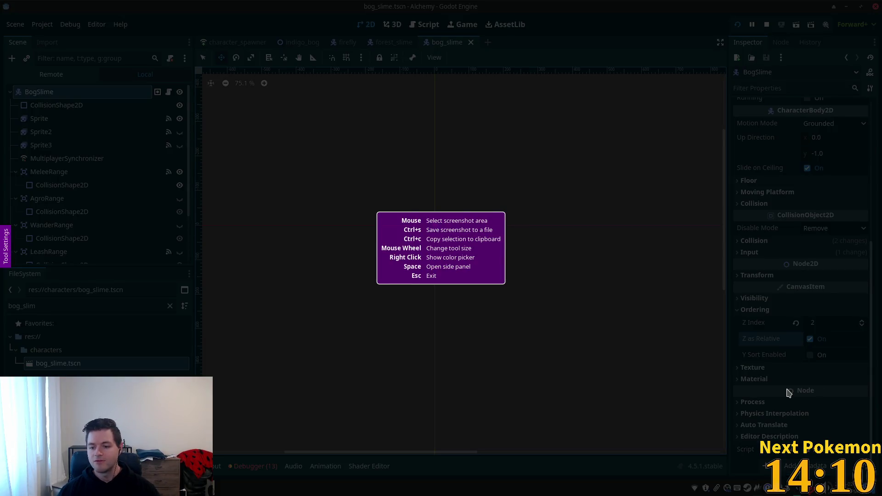
# Open the Steam store and search for Click and Conquer to open its store page
pyautogui.press('Escape')
pyautogui.rightClick(749, 488)
pyautogui.rightClick(749, 488)
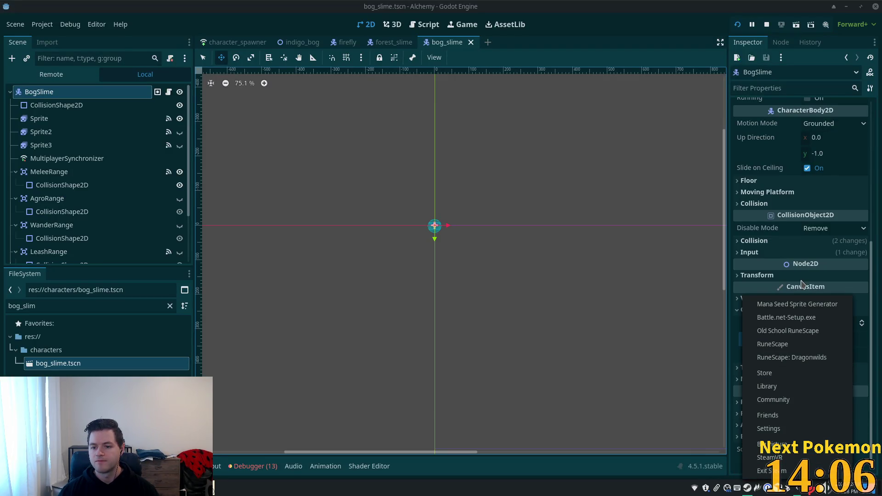
pyautogui.click(802, 377)
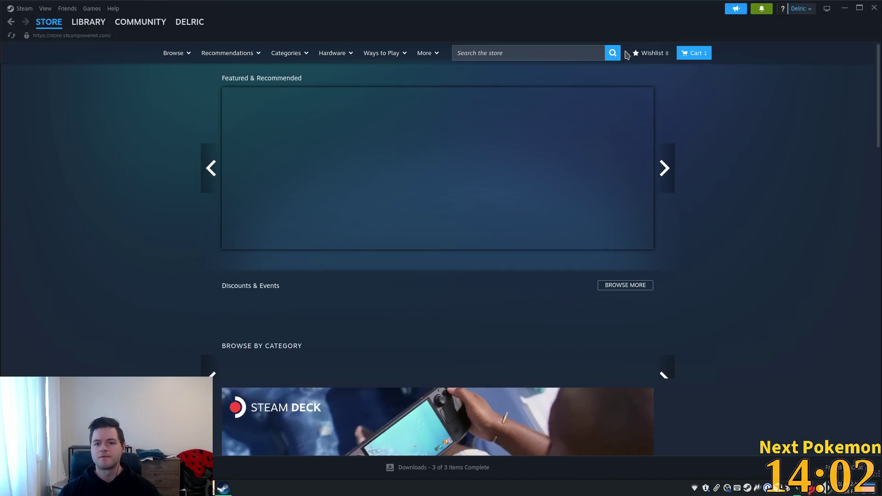
pyautogui.click(523, 52)
pyautogui.write('c')
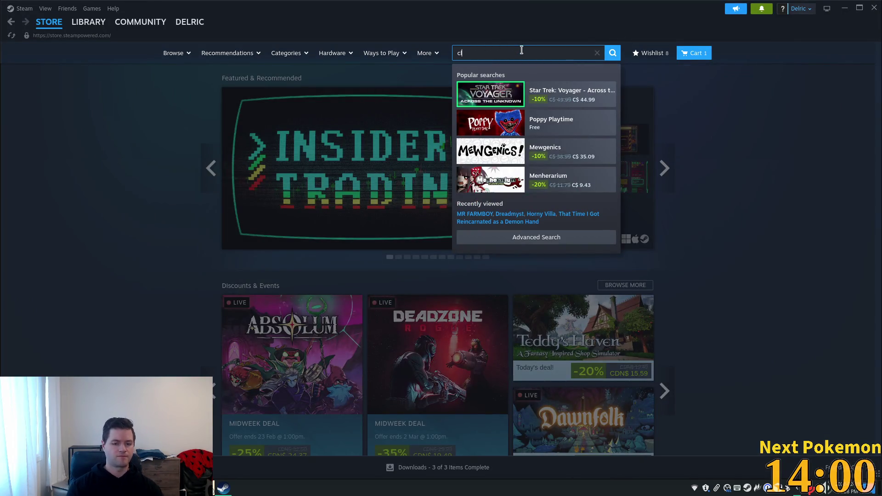
pyautogui.write('lick and c')
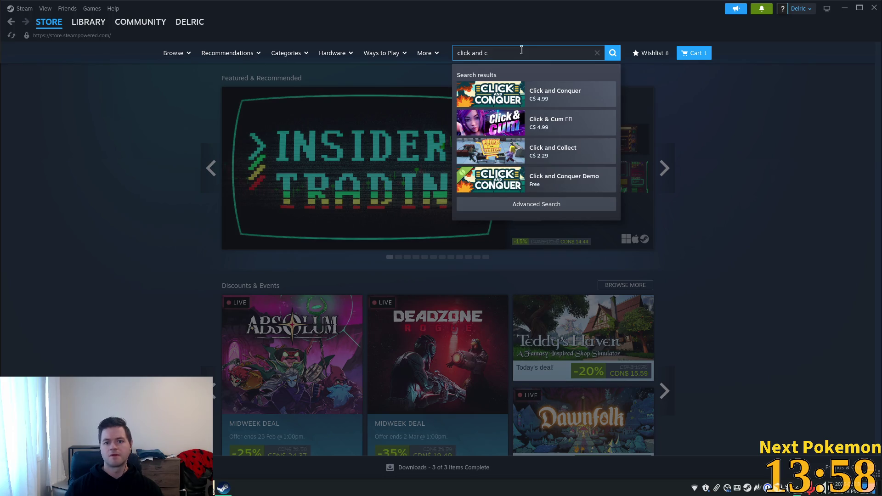
pyautogui.click(557, 93)
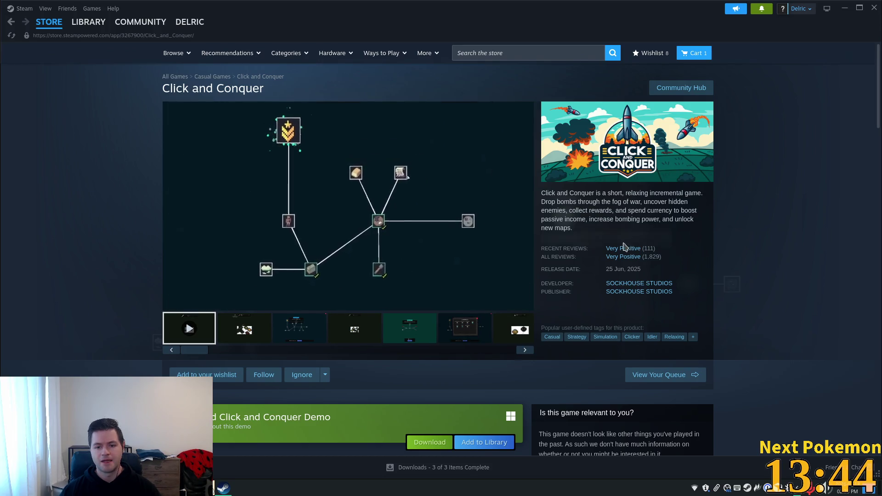
# Raise the trailer volume slightly, scroll the page, and open the Sockhouse Studios publisher page
pyautogui.moveTo(648, 261)
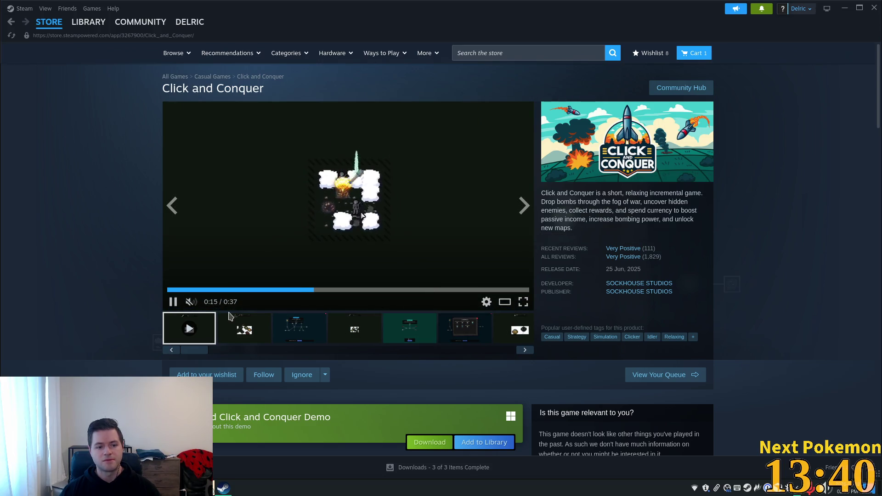
pyautogui.moveTo(200, 305)
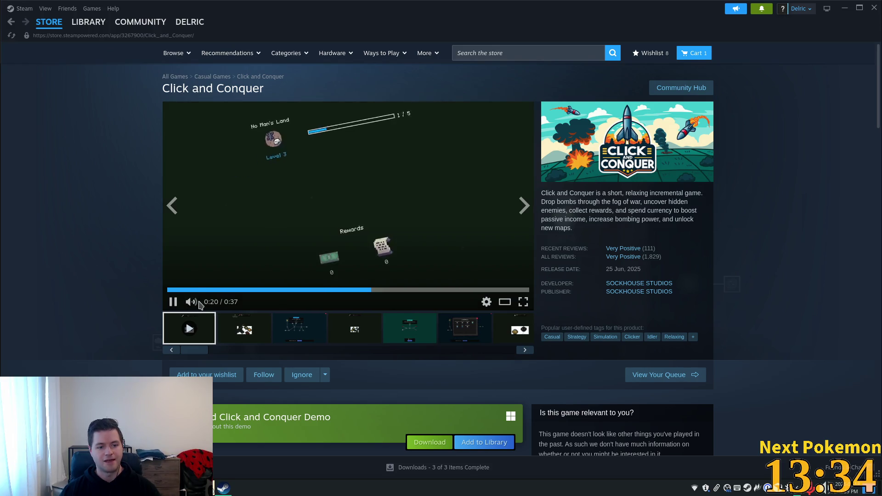
pyautogui.moveTo(206, 305); pyautogui.dragTo(211, 306)
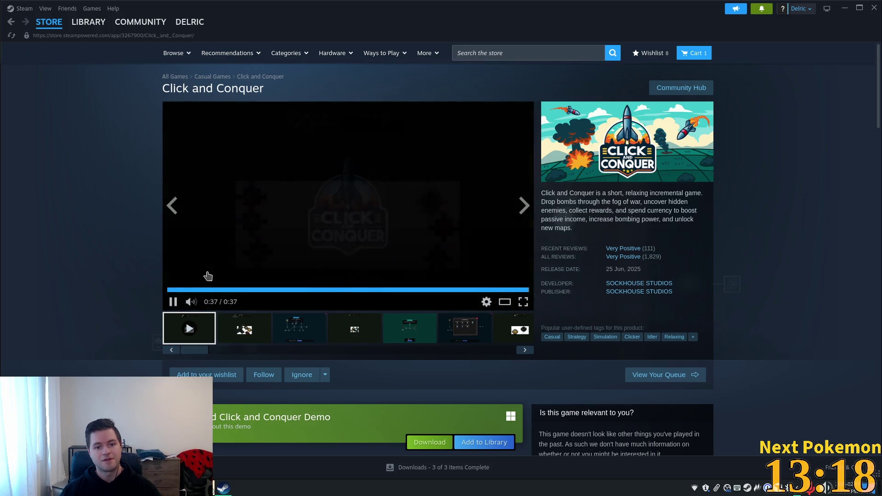
pyautogui.scroll(-6, 275, 287)
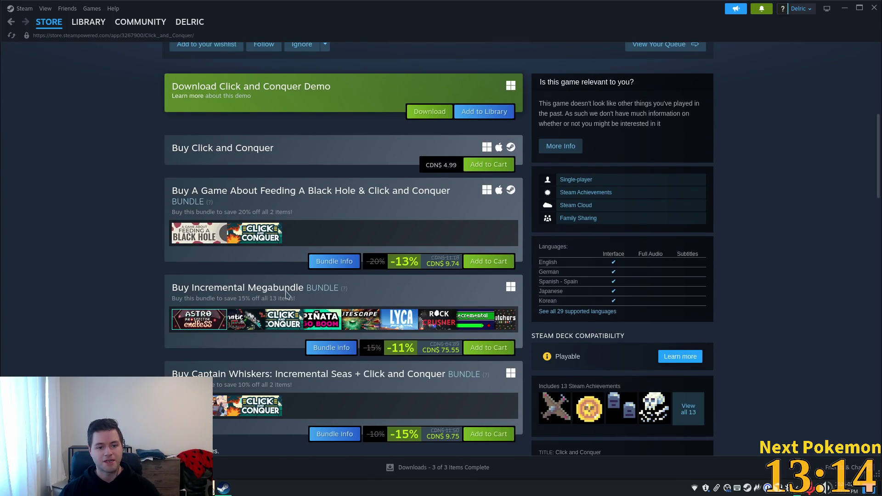
pyautogui.scroll(-1, 125, 284)
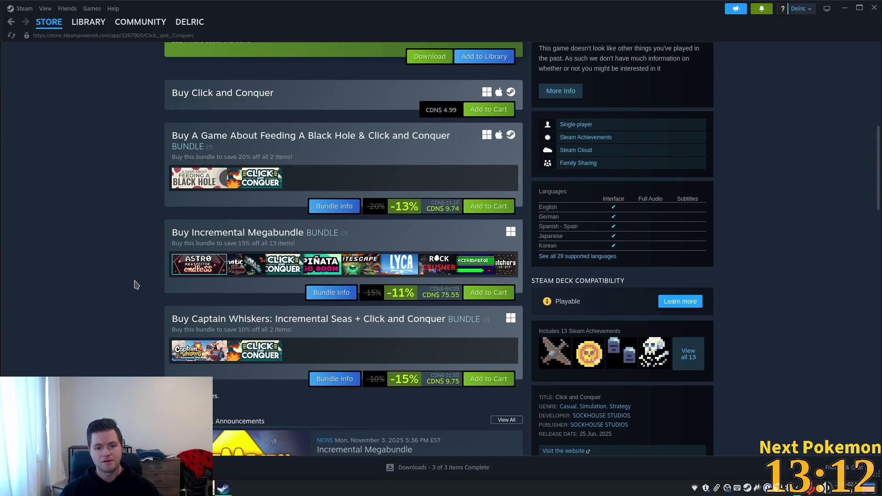
pyautogui.scroll(-3, 136, 285)
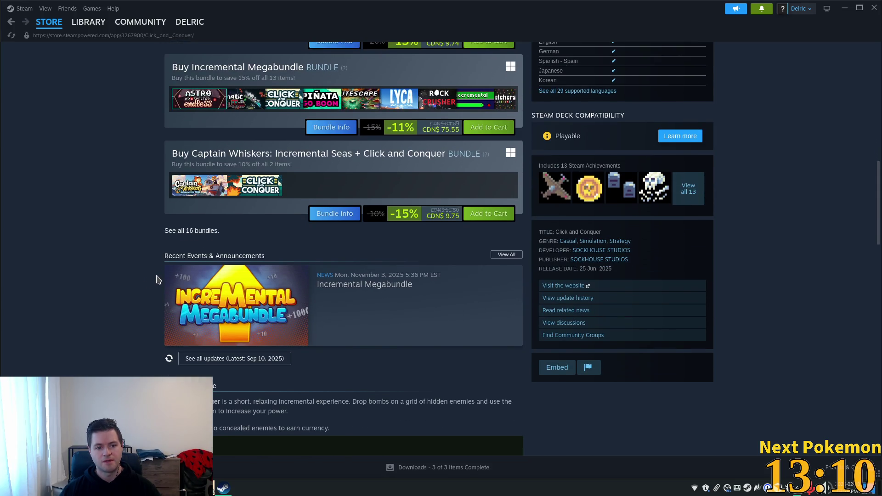
pyautogui.scroll(9, 156, 280)
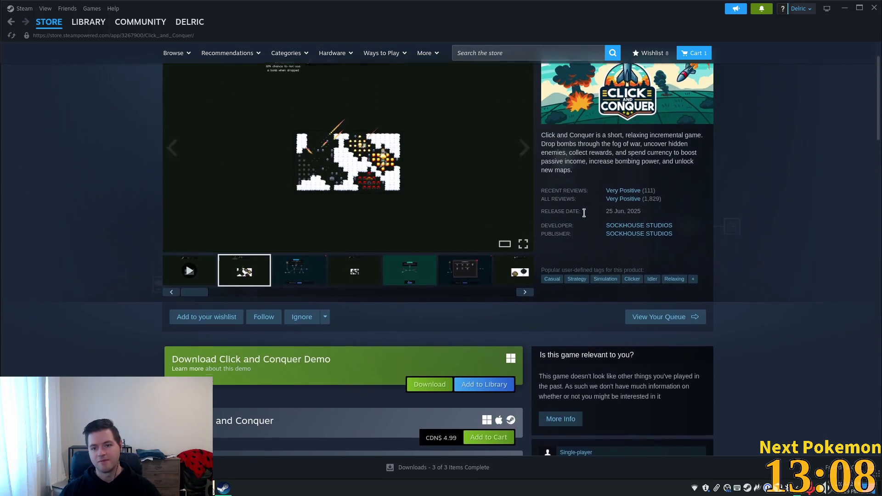
pyautogui.click(622, 236)
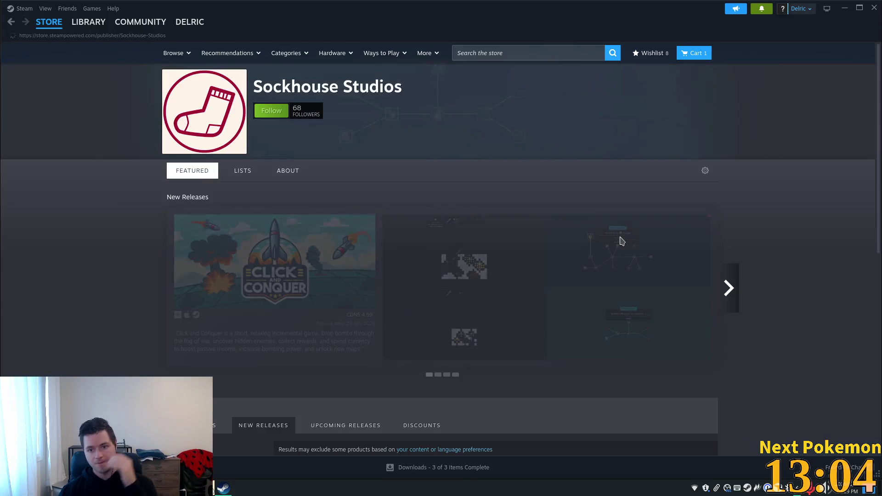
# Scroll the publisher page and search the store for 'thornity'
pyautogui.scroll(-3, 536, 257)
pyautogui.scroll(-3, 533, 260)
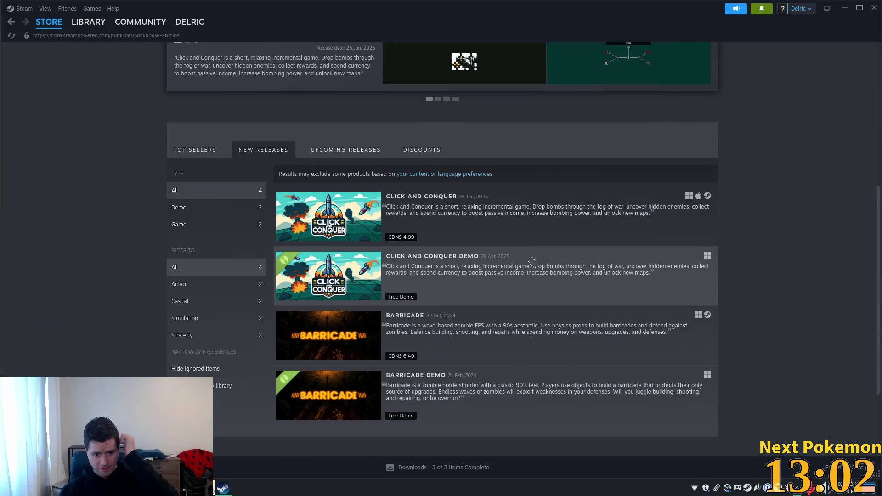
pyautogui.scroll(-2, 529, 261)
pyautogui.scroll(2, 585, 165)
pyautogui.scroll(5, 585, 165)
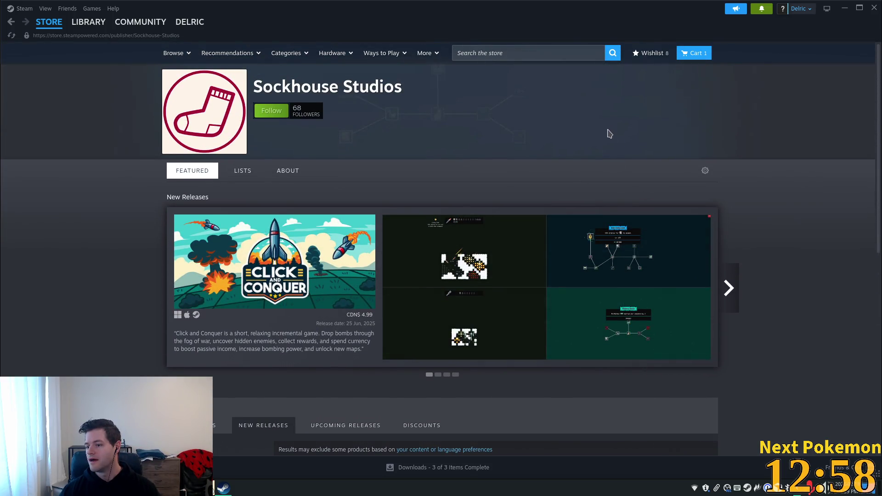
pyautogui.click(544, 53)
pyautogui.write('thorn')
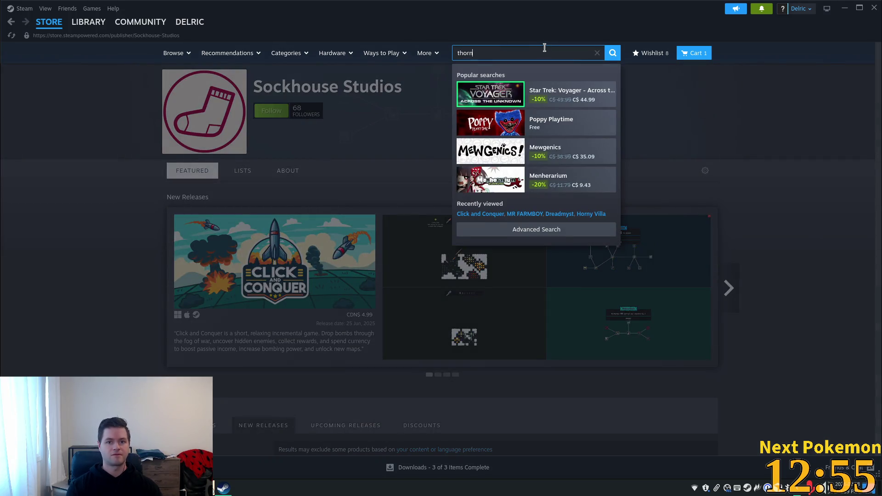
pyautogui.write('ity')
pyautogui.press('Return')
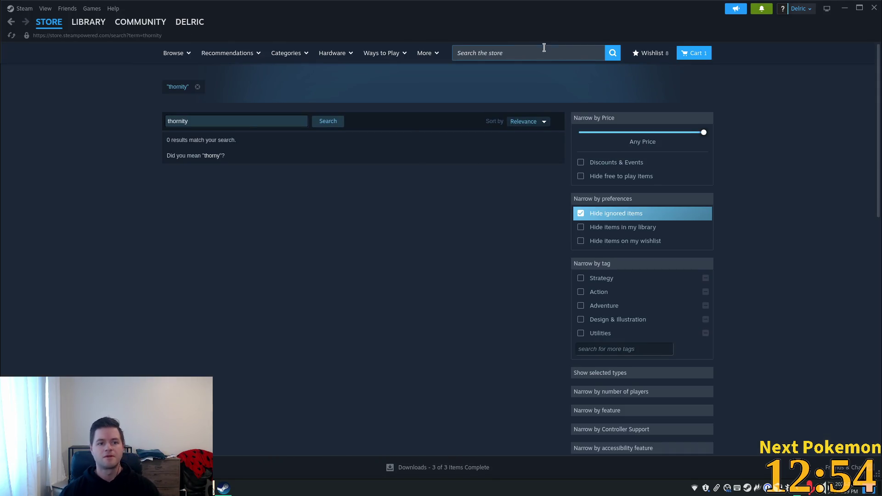
# Open the Thornity developer page, then A Game About Feeding A Black Hole's store page
pyautogui.click(515, 58)
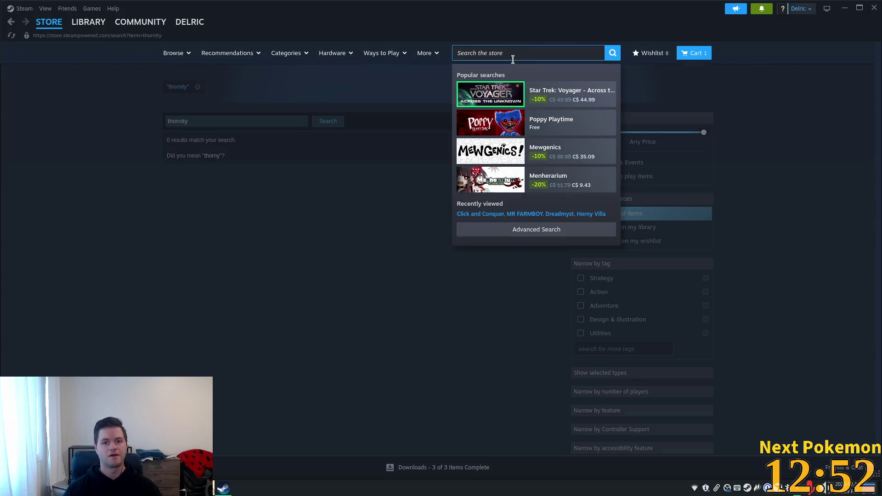
pyautogui.write('thornity')
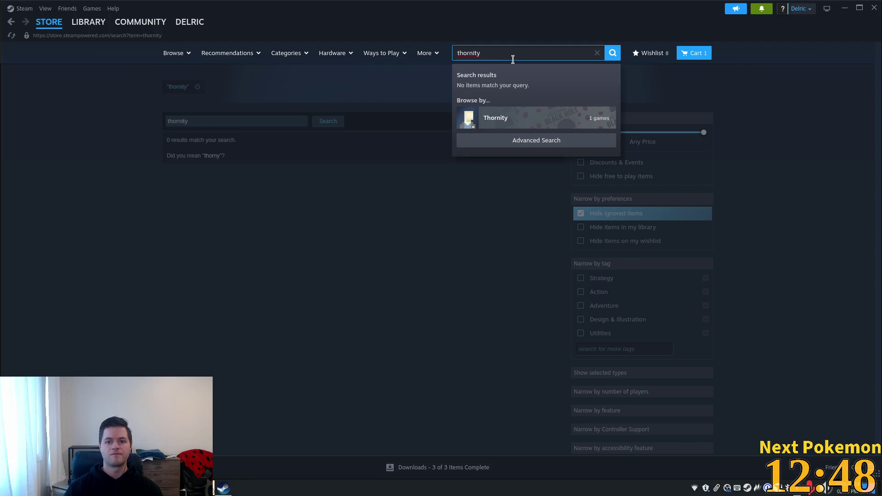
pyautogui.click(509, 123)
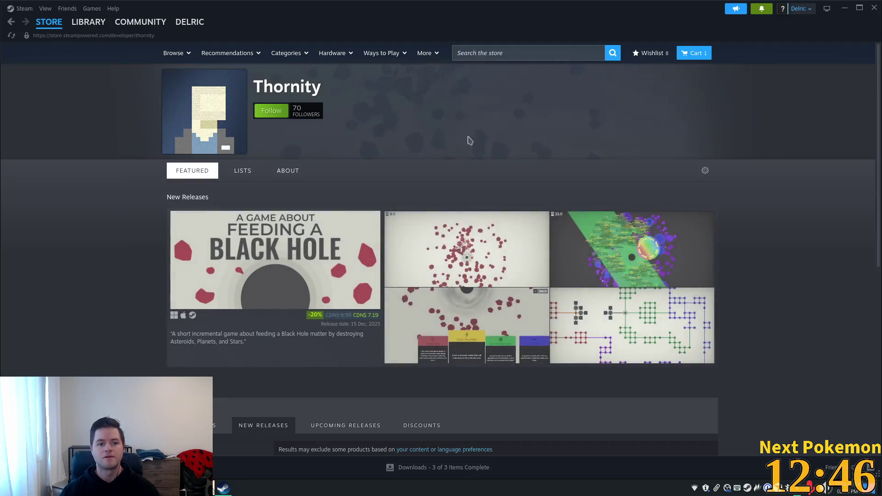
pyautogui.click(274, 248)
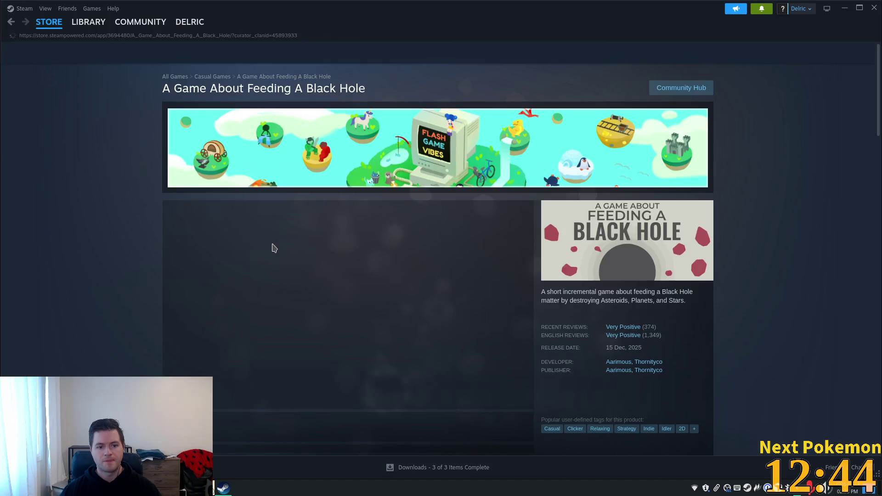
# View the game's third, second and VOID BLACK HOLE results screenshots
pyautogui.scroll(-1, 67, 214)
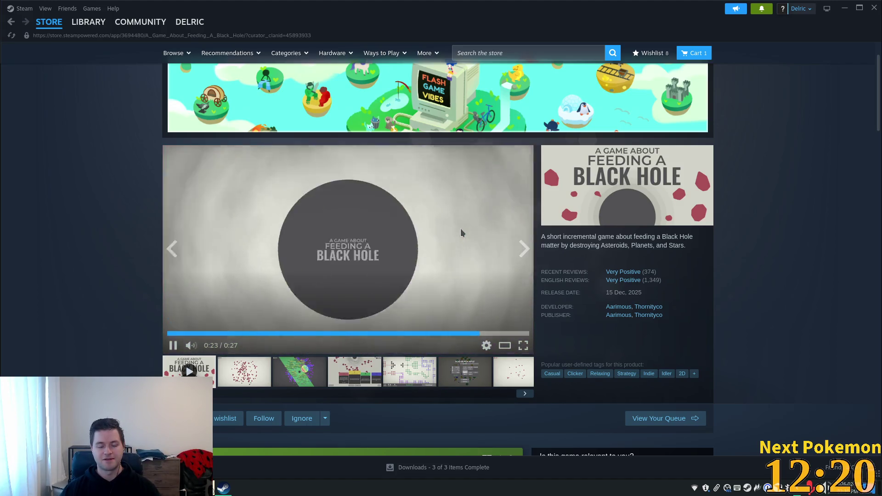
pyautogui.click(292, 375)
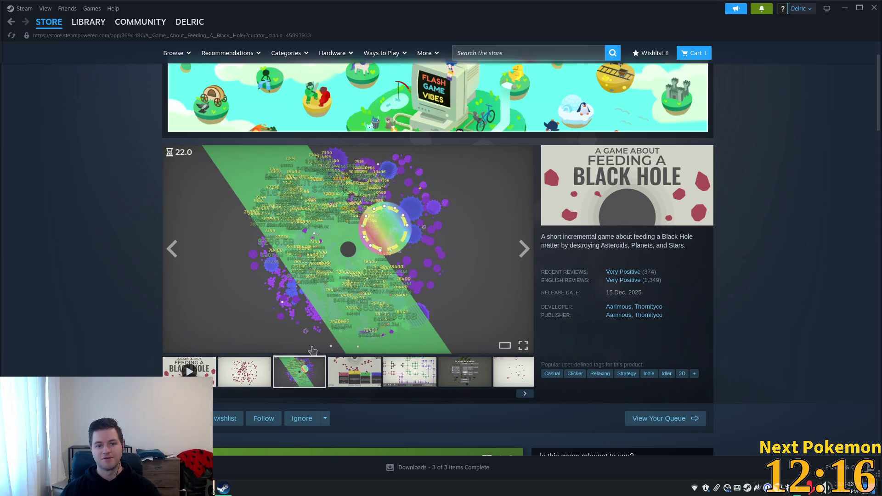
pyautogui.click(258, 381)
pyautogui.click(451, 374)
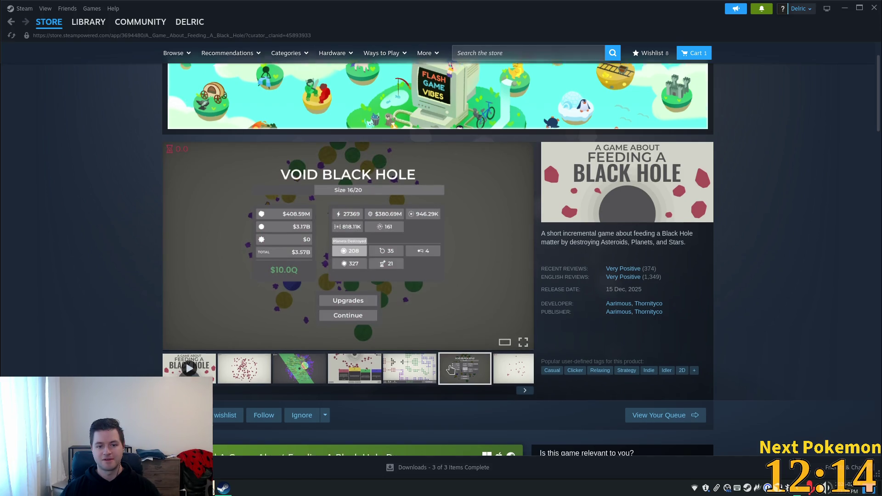
pyautogui.scroll(-5, 451, 370)
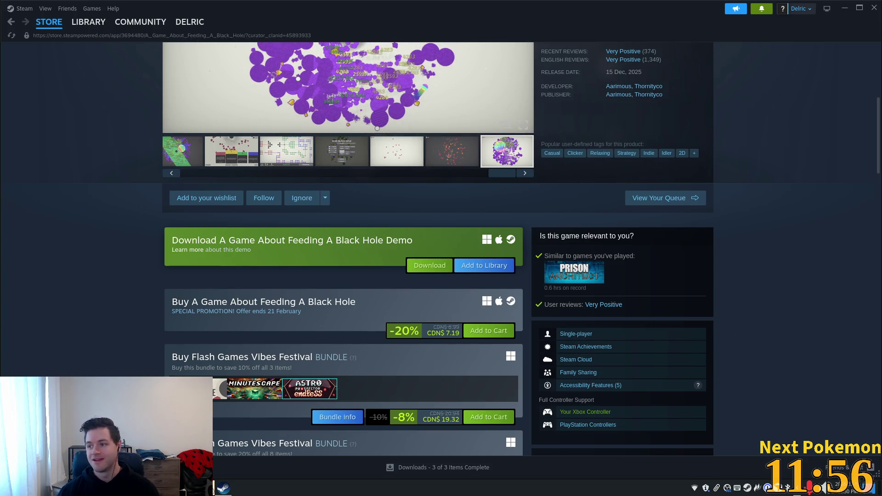
pyautogui.scroll(5, 716, 335)
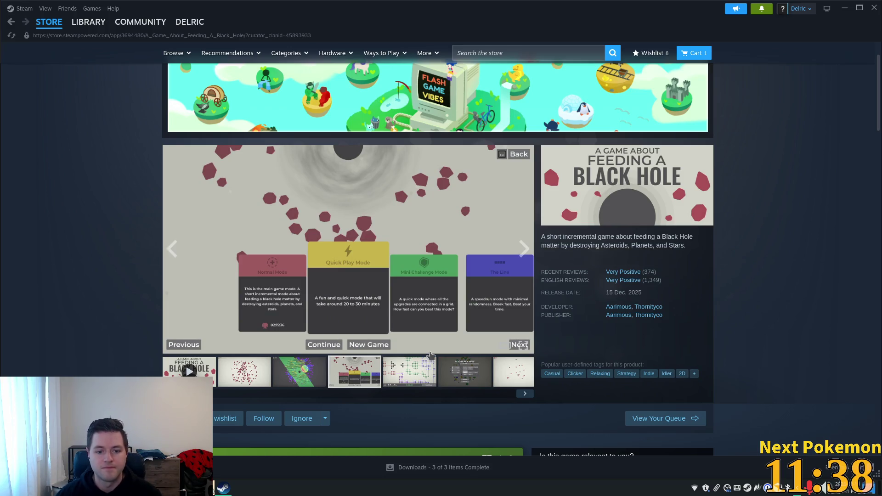
# View the red-asteroid screenshots and scroll through the store page and reviews
pyautogui.click(454, 372)
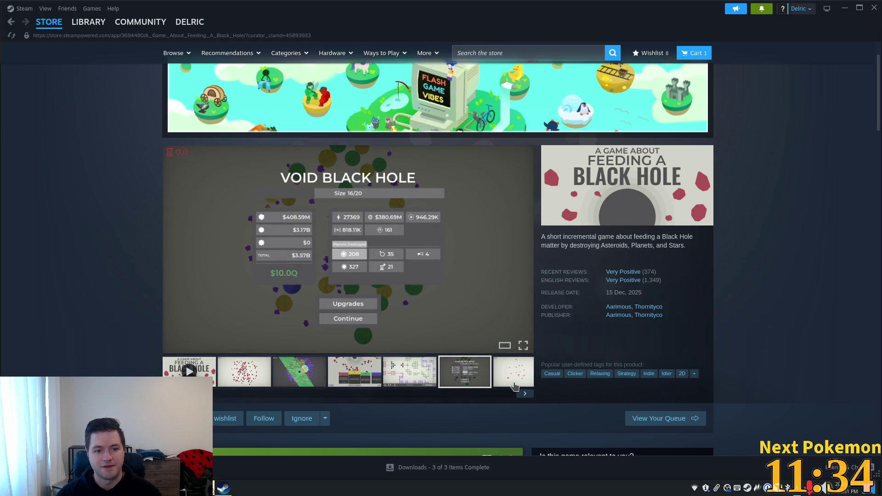
pyautogui.click(510, 384)
pyautogui.click(509, 376)
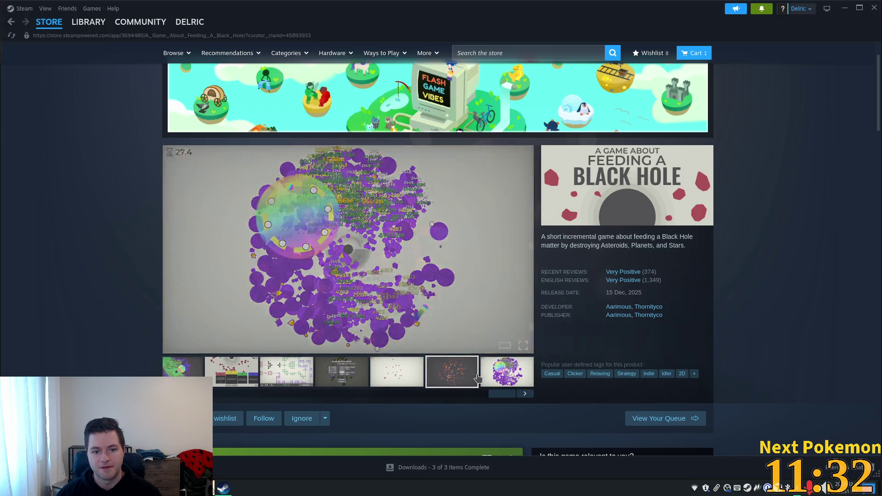
pyautogui.scroll(-7, 709, 415)
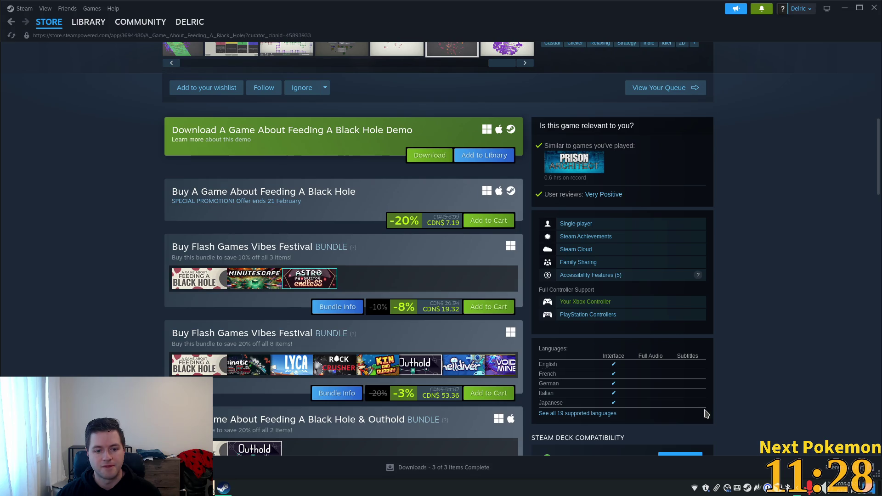
pyautogui.scroll(-4, 706, 413)
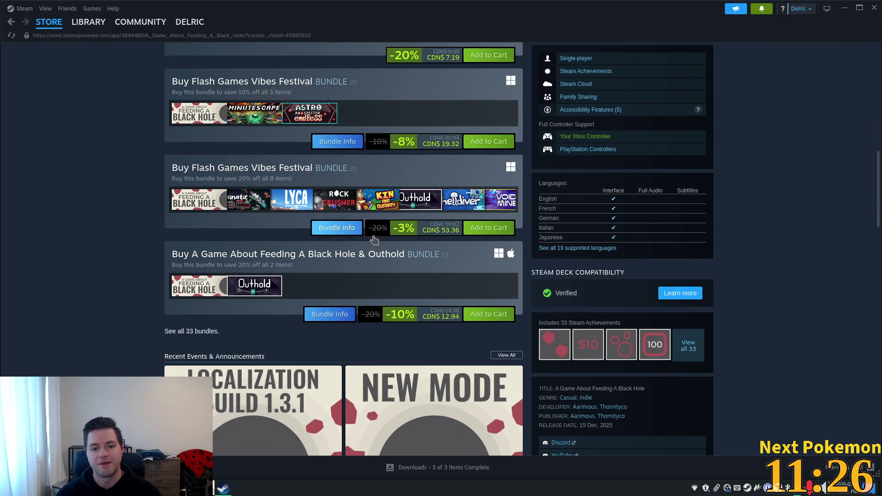
pyautogui.scroll(-10, 374, 239)
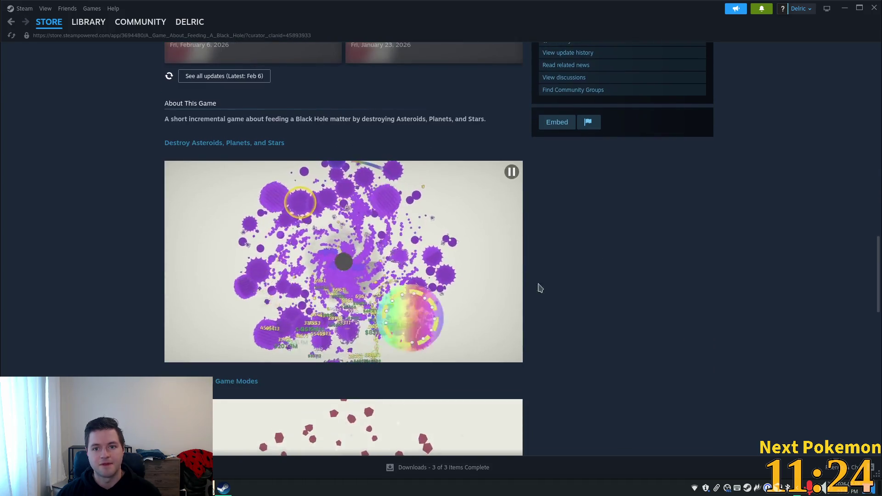
pyautogui.scroll(3, 664, 315)
pyautogui.scroll(-6, 663, 315)
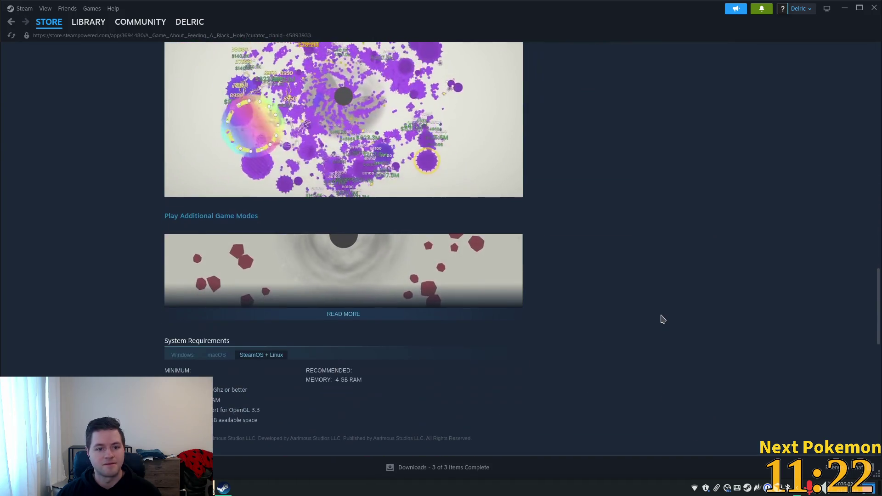
pyautogui.scroll(-11, 663, 319)
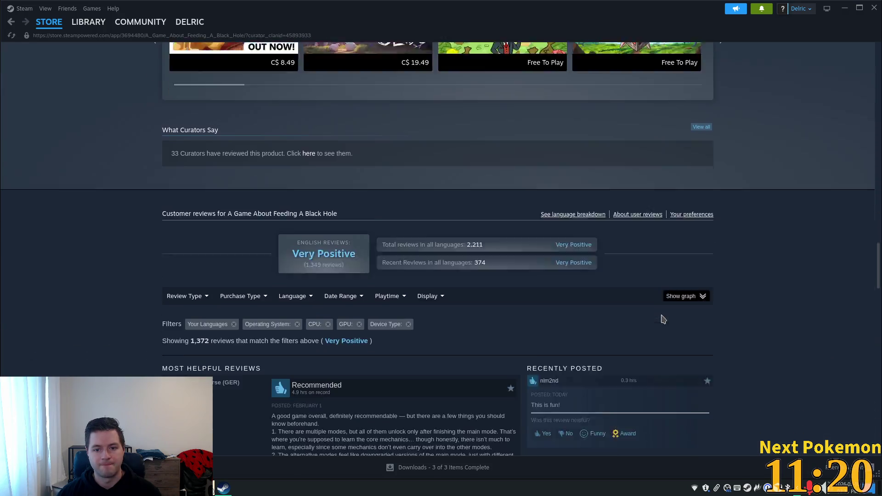
pyautogui.scroll(-1, 663, 319)
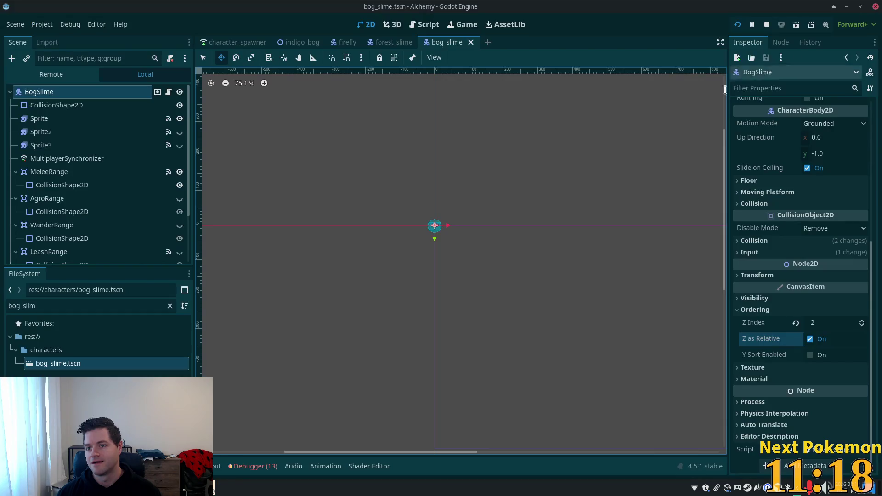
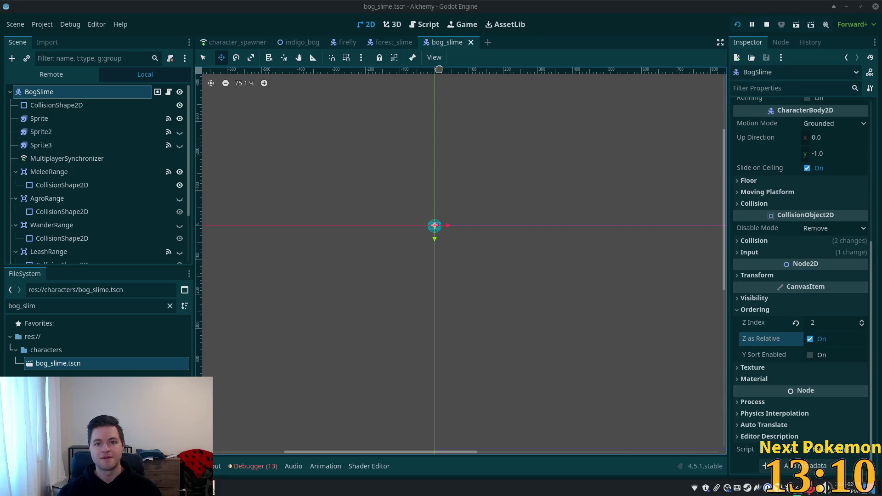
# Bring up the save prompt with Ctrl+Shift+S and dismiss it without saving
pyautogui.hotkey('ctrl', 'shift', 's')
pyautogui.click(596, 406)
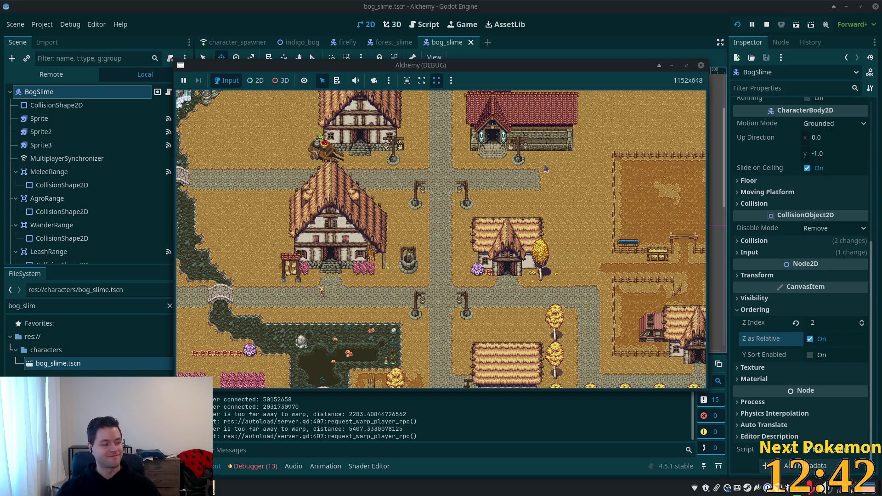
# Move the game window aside and walk the character north and south through the bog
pyautogui.moveTo(557, 65); pyautogui.dragTo(614, 36)
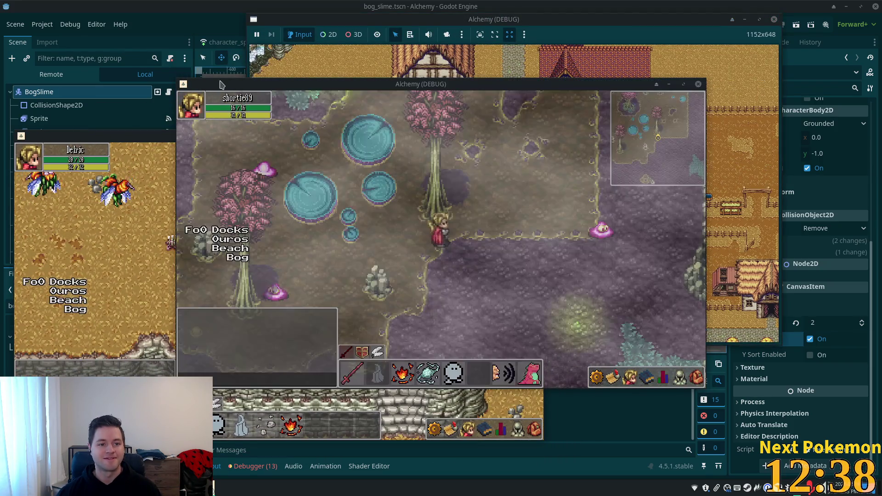
pyautogui.press('w')
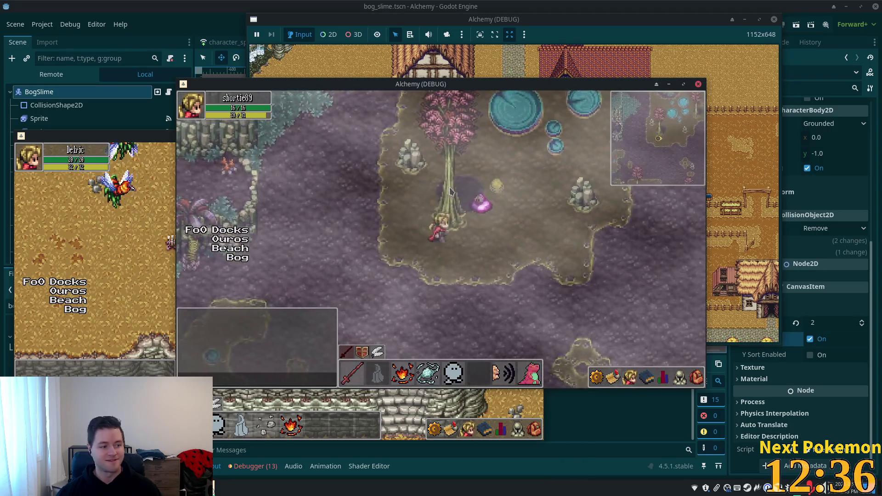
pyautogui.press('w')
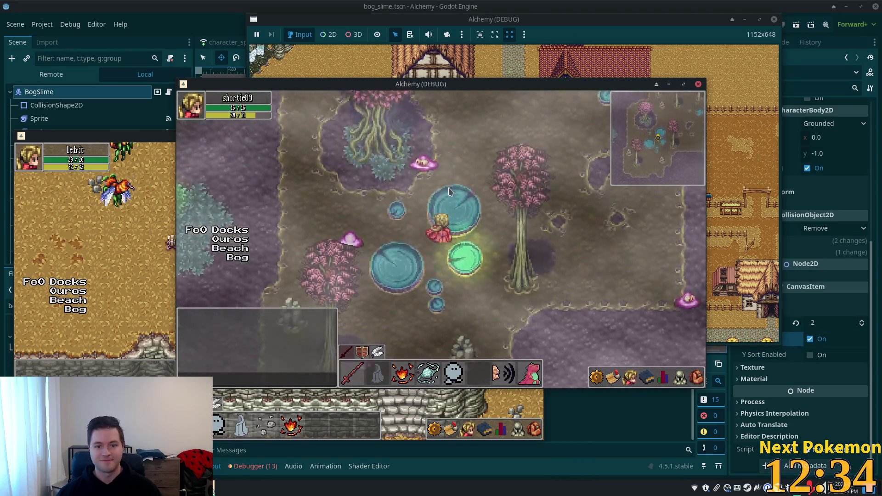
pyautogui.press('s')
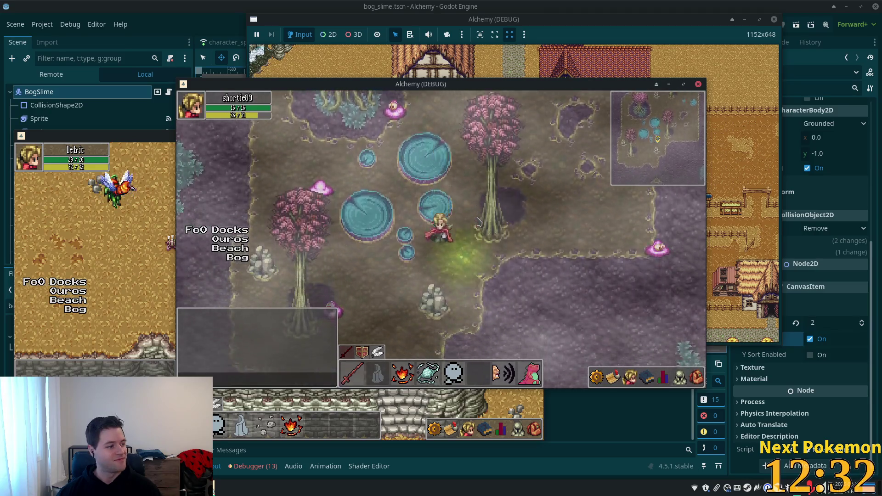
# Walk north past the pools to the cliff wall, then right and down across the bog
pyautogui.press('w')
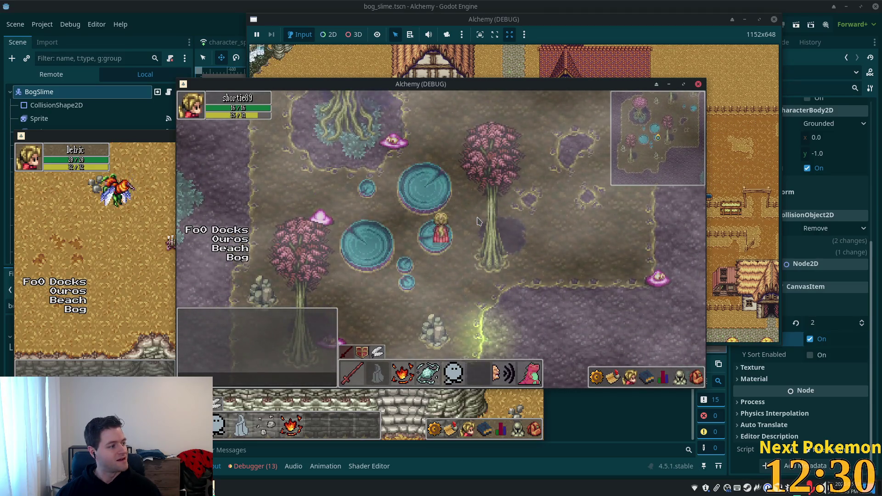
pyautogui.press('w')
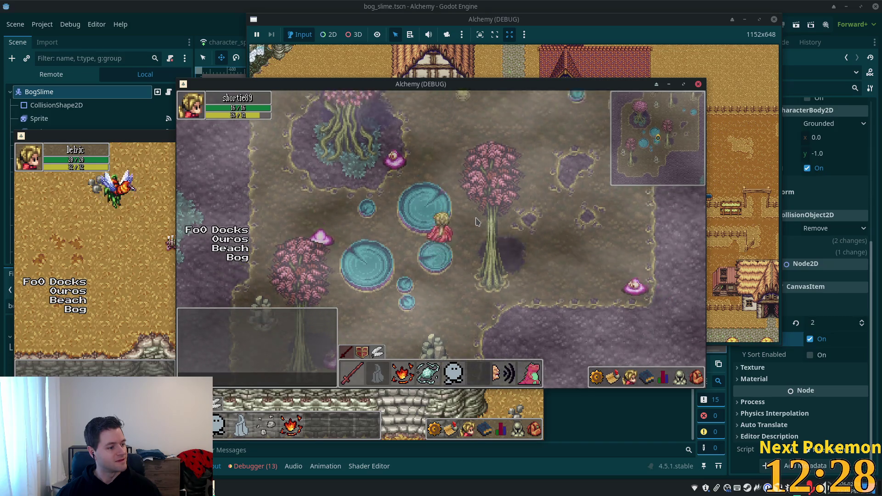
pyautogui.press('w')
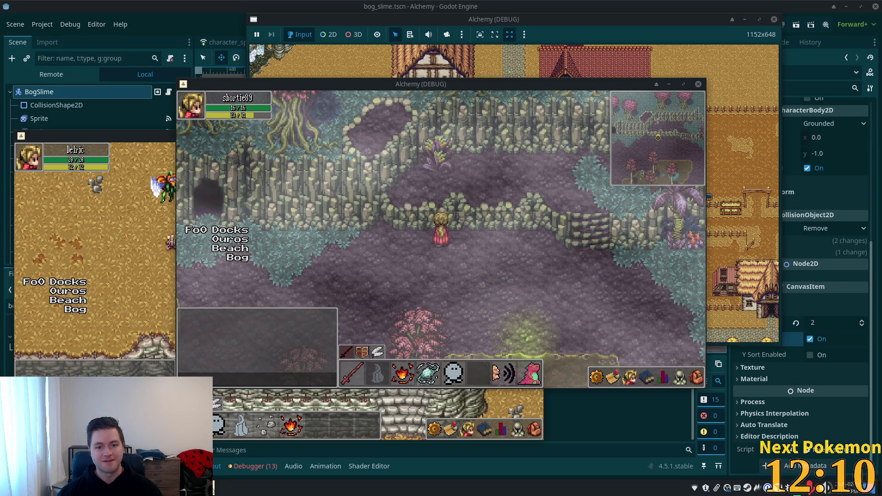
pyautogui.press('Right')
pyautogui.press('Down')
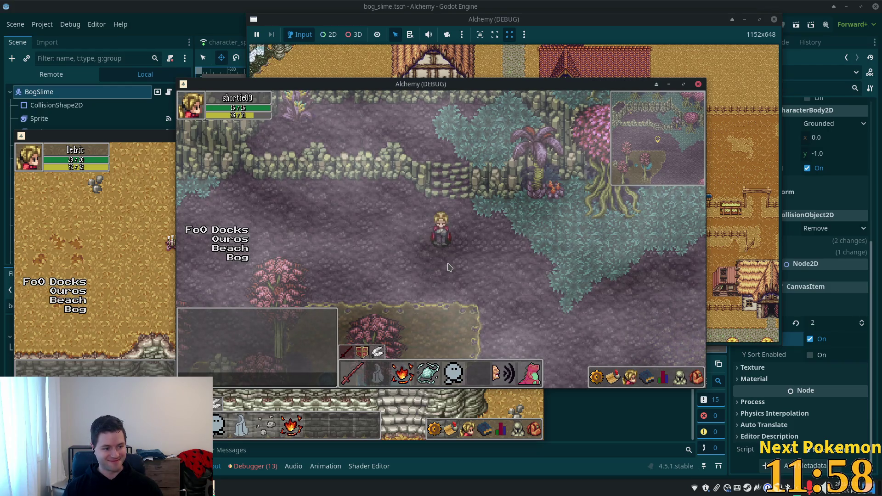
pyautogui.press('Down')
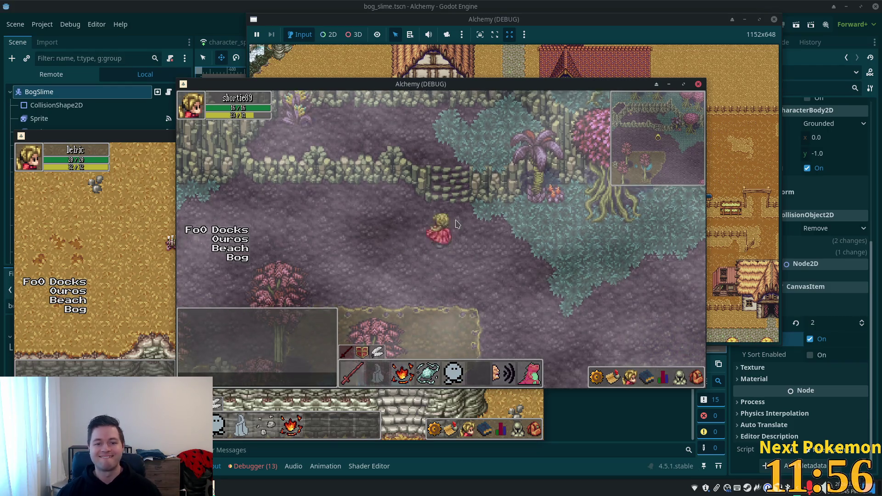
# Walk down to the Bog Slimes and attack them with the sword
pyautogui.press('Down')
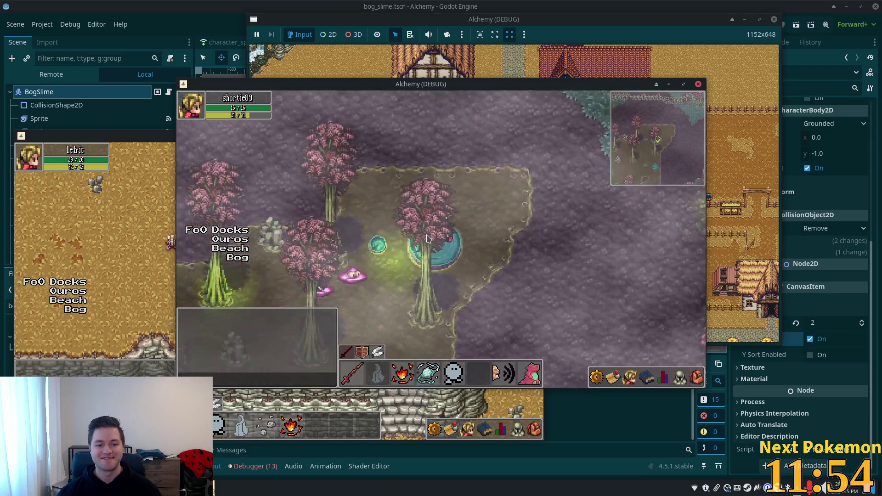
pyautogui.press('Up')
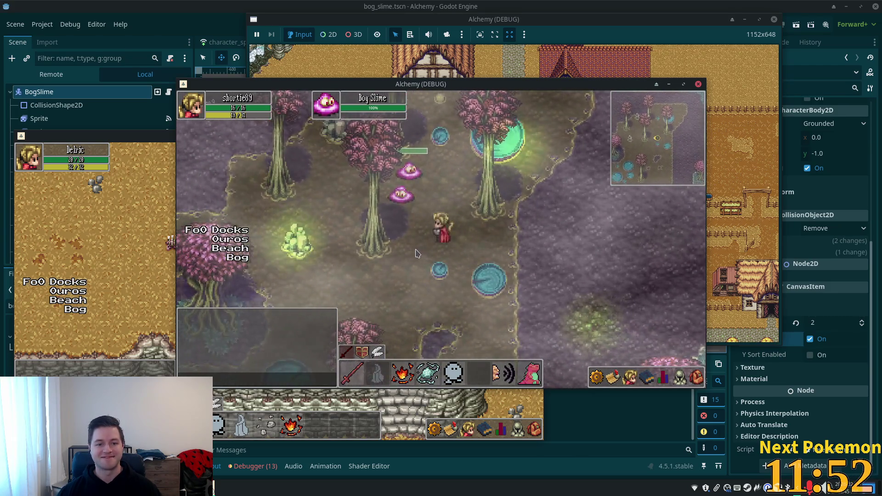
pyautogui.press('space')
# Walk the character down-left through the bog, then up-left and back down-right
pyautogui.press('Down')
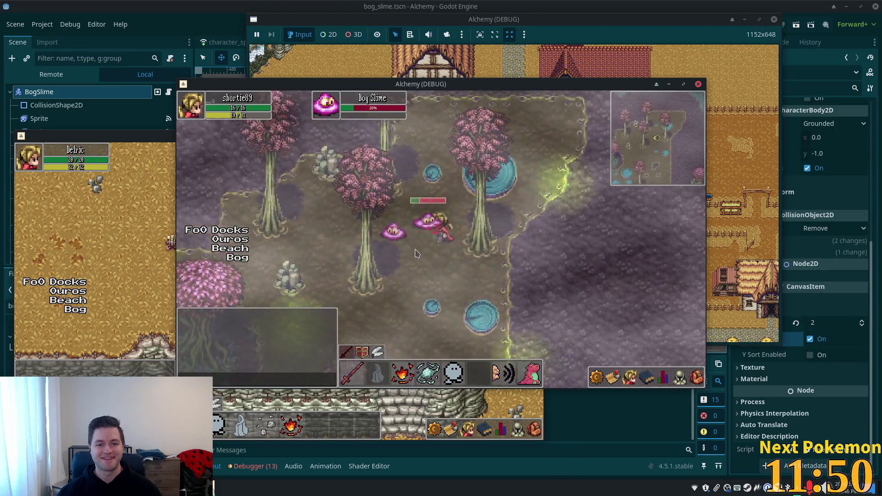
pyautogui.press('Left')
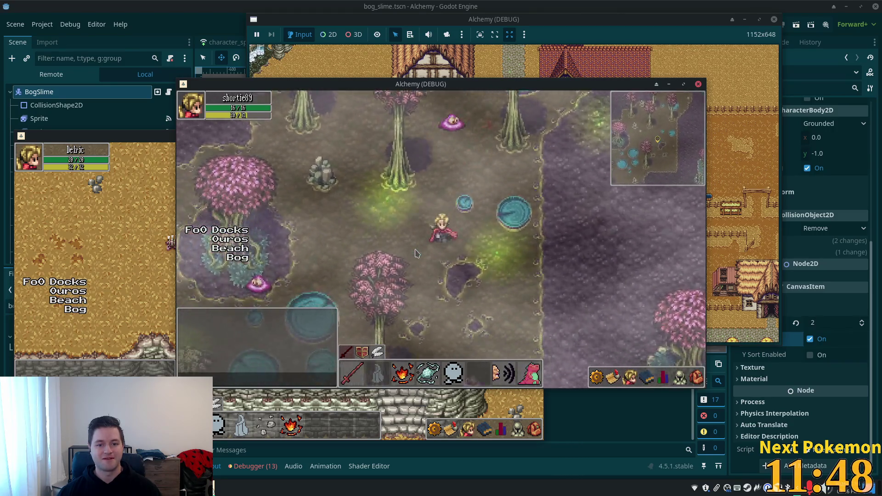
pyautogui.press('Down')
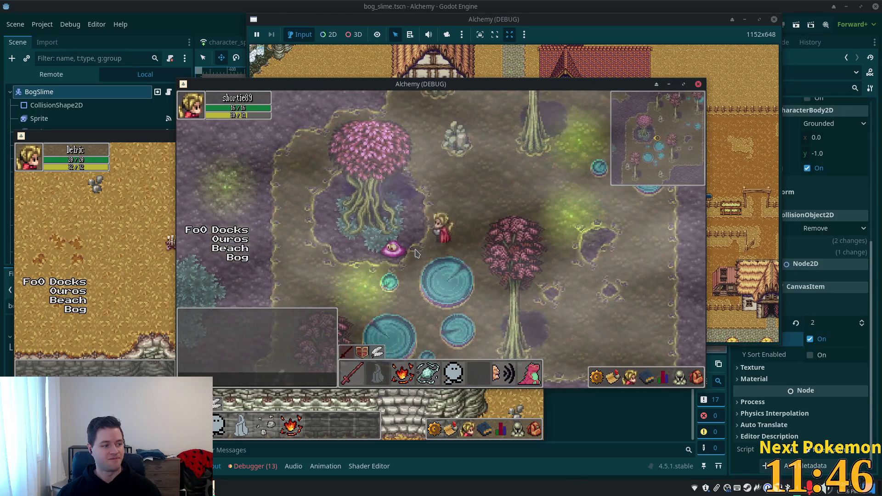
pyautogui.press('Left')
pyautogui.press('Down')
pyautogui.press('Left')
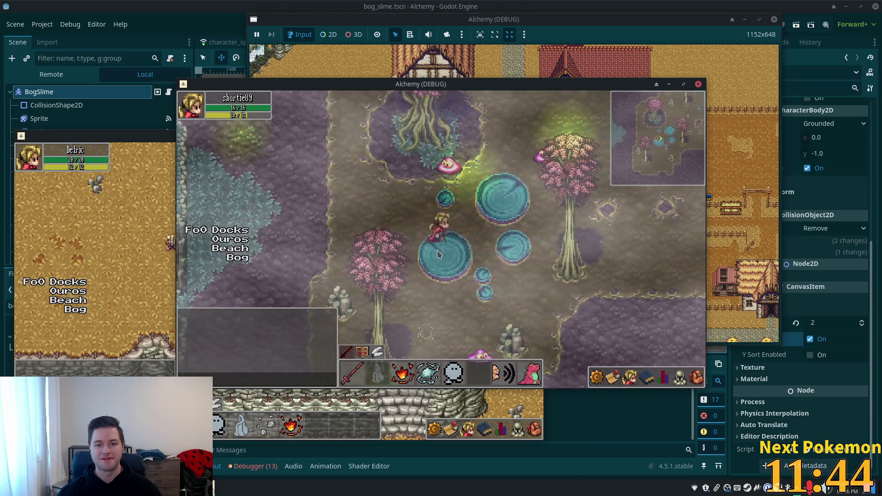
pyautogui.press('Up')
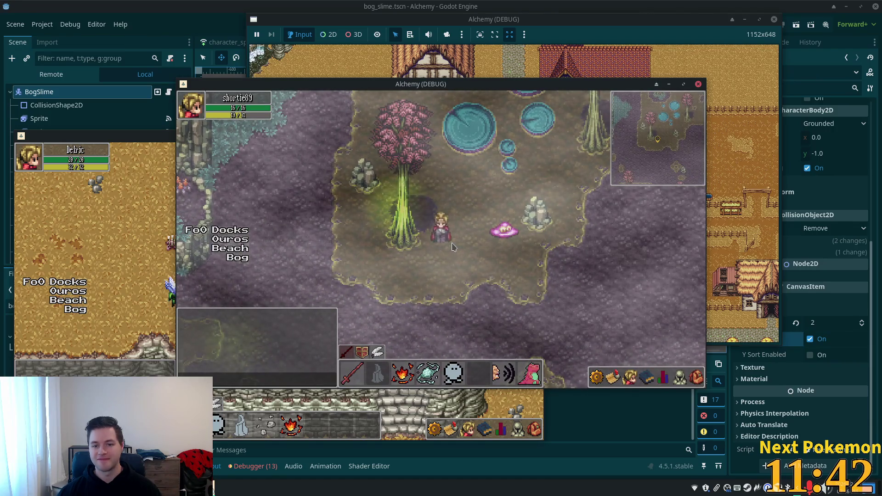
pyautogui.press('Left')
pyautogui.press('Down')
pyautogui.press('Right')
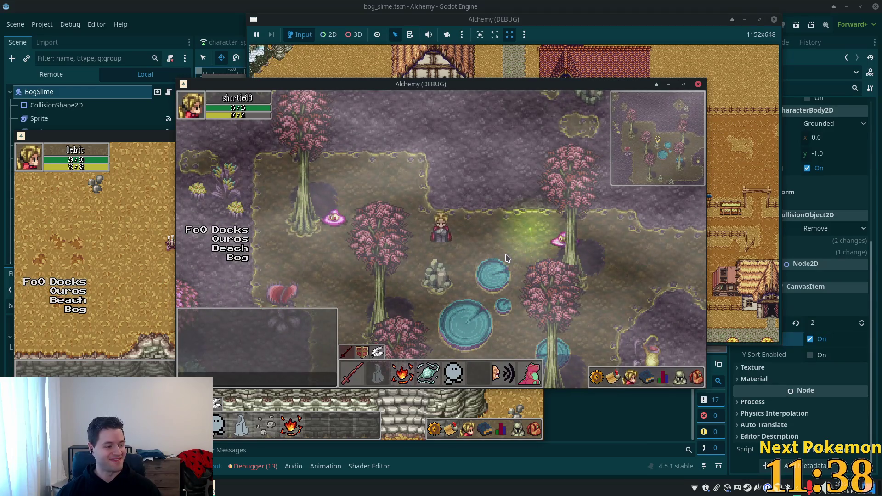
# Walk right through the bog, weaving up and down past the light water pools
pyautogui.press('Right')
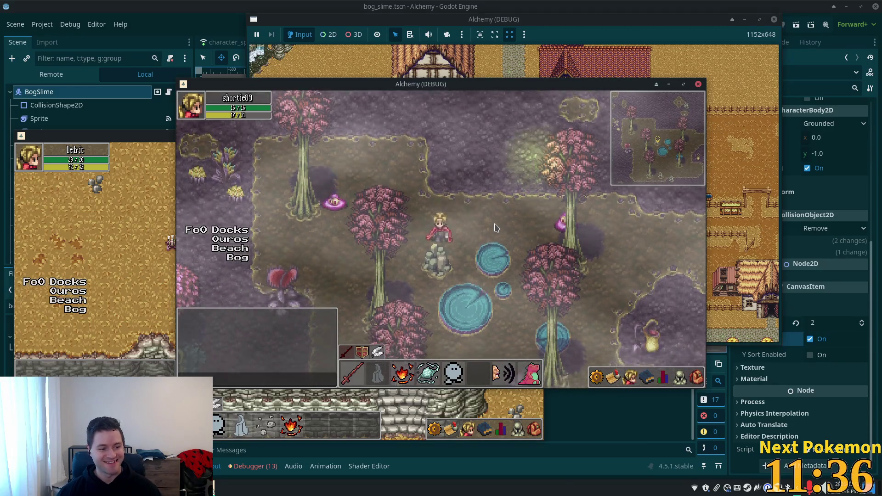
pyautogui.press('Down')
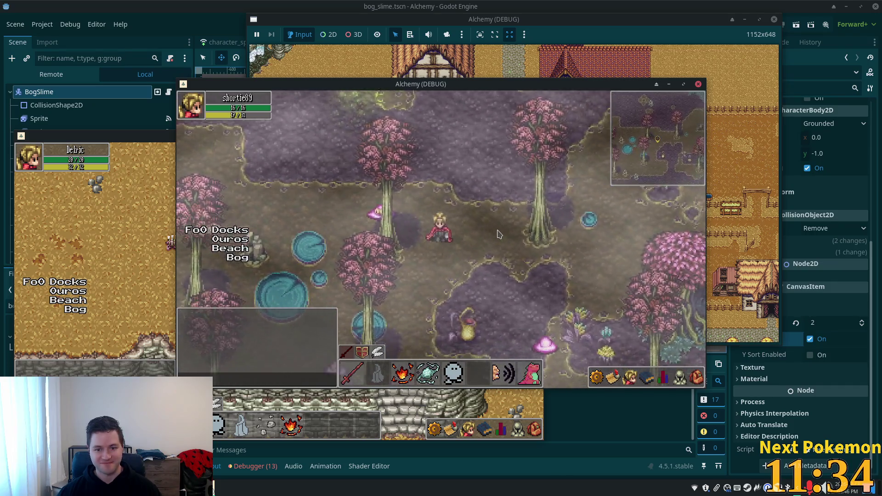
pyautogui.press('Up')
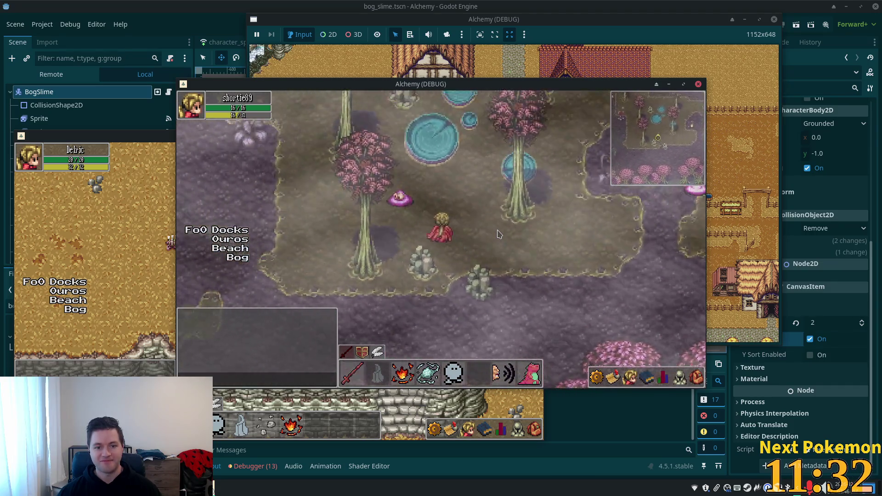
pyautogui.press('Down')
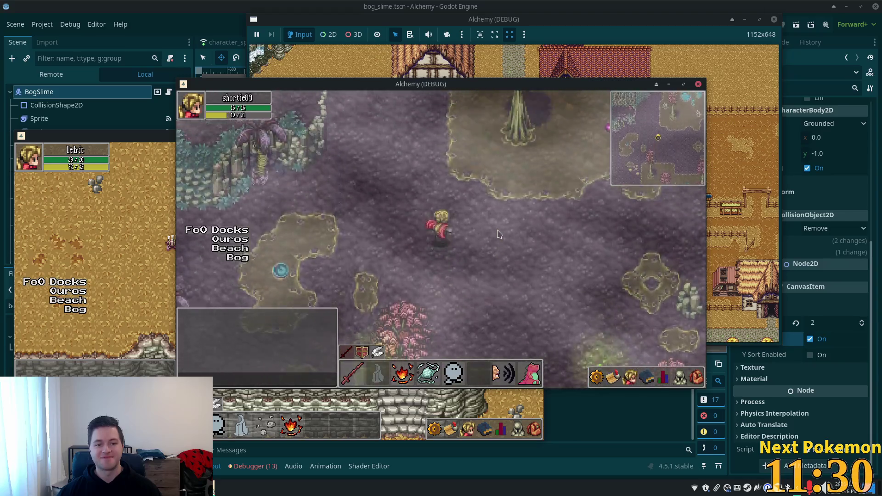
pyautogui.press('Right')
pyautogui.press('Up')
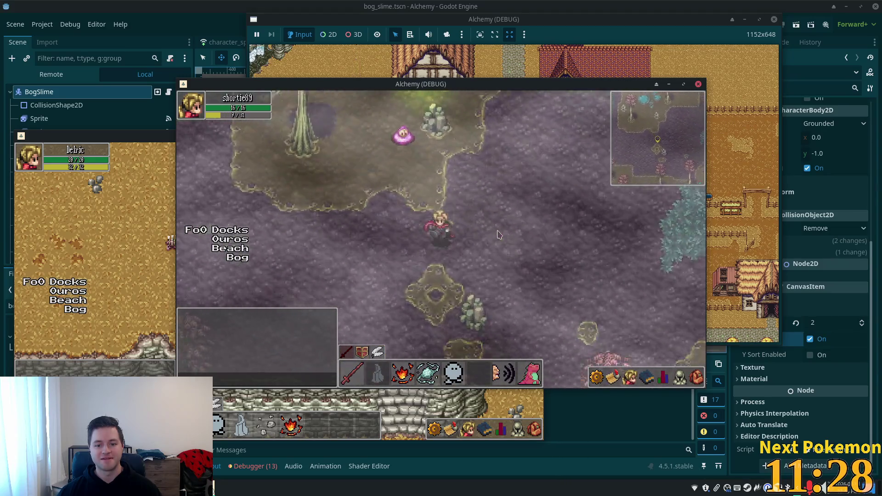
pyautogui.press('Down')
pyautogui.press('Right')
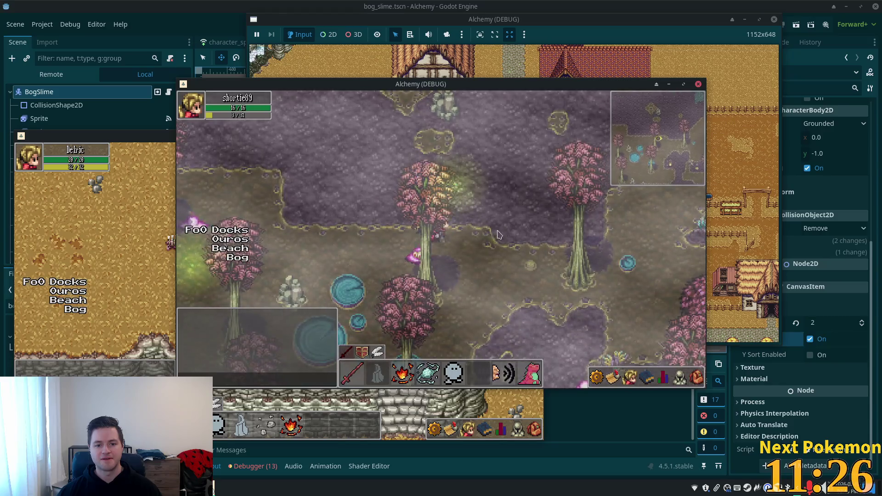
pyautogui.press('Down')
pyautogui.press('Right')
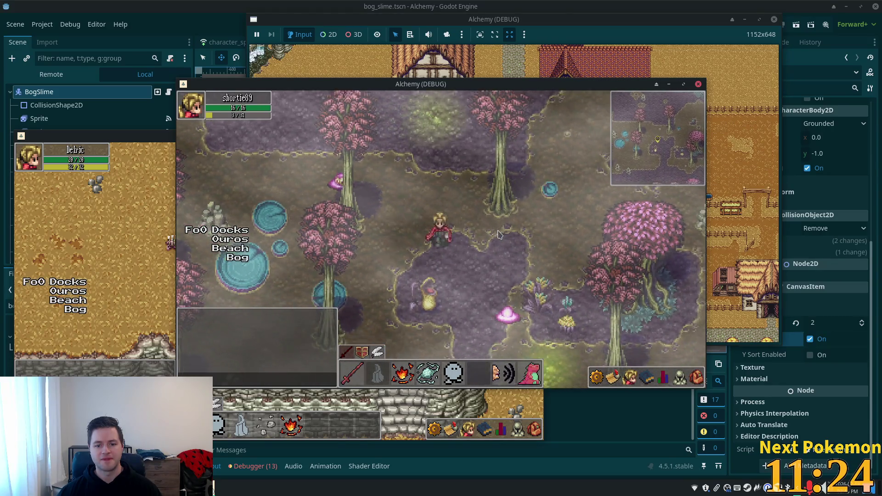
# Walk further right, south toward the cliffs and water, then northwest, and refocus the game
pyautogui.press('Up')
pyautogui.press('Right')
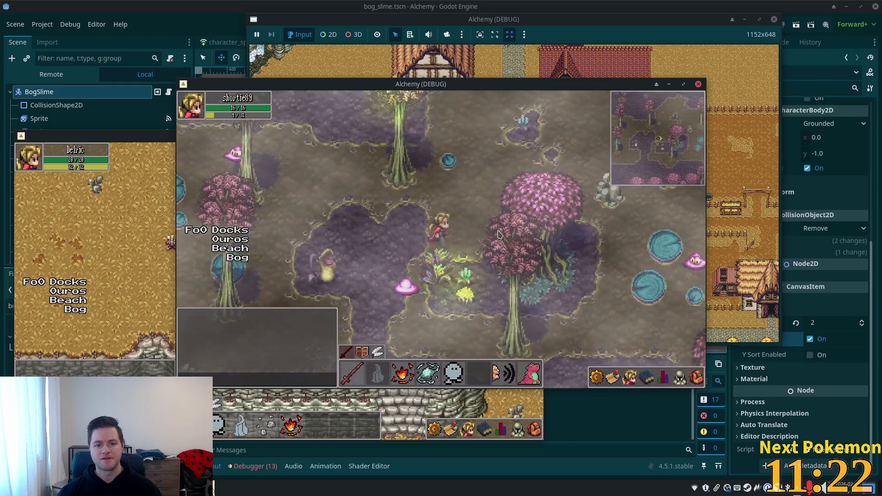
pyautogui.press('Right')
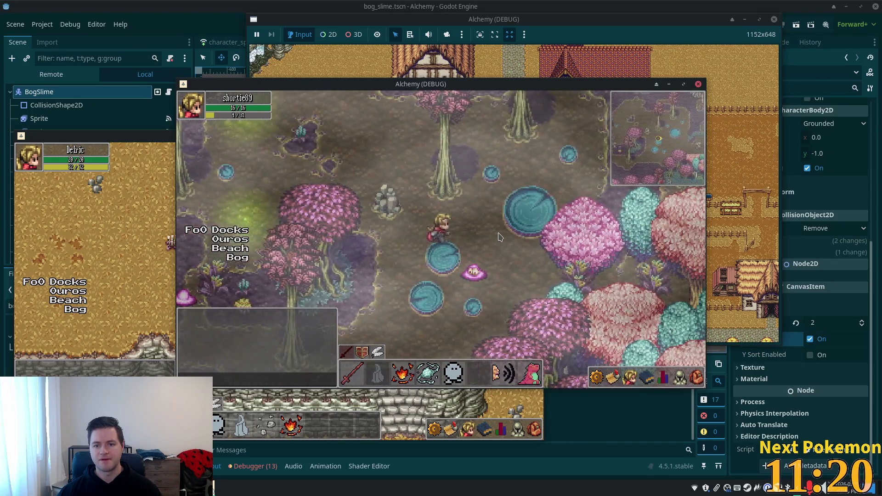
pyautogui.press('Down')
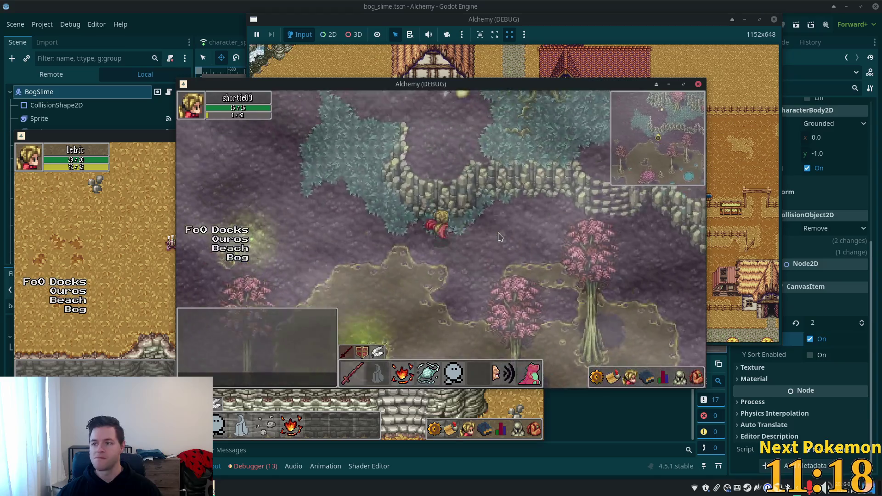
pyautogui.press('Up')
pyautogui.press('Left')
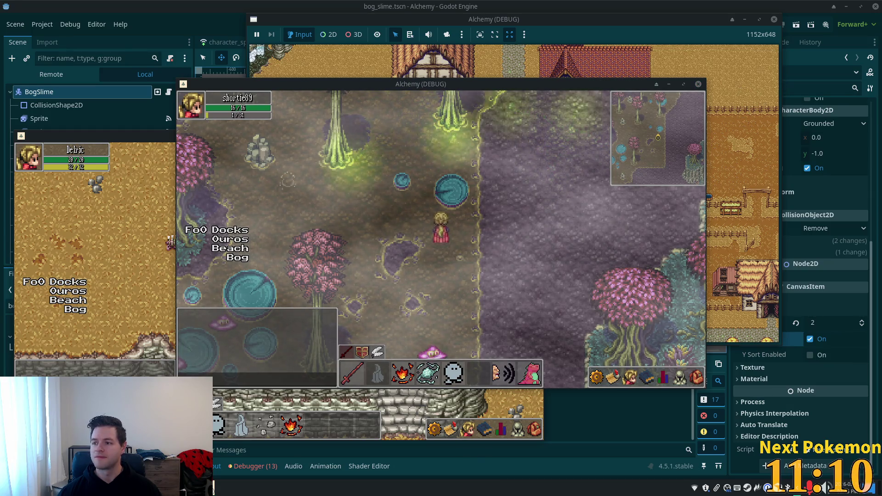
pyautogui.click(622, 231)
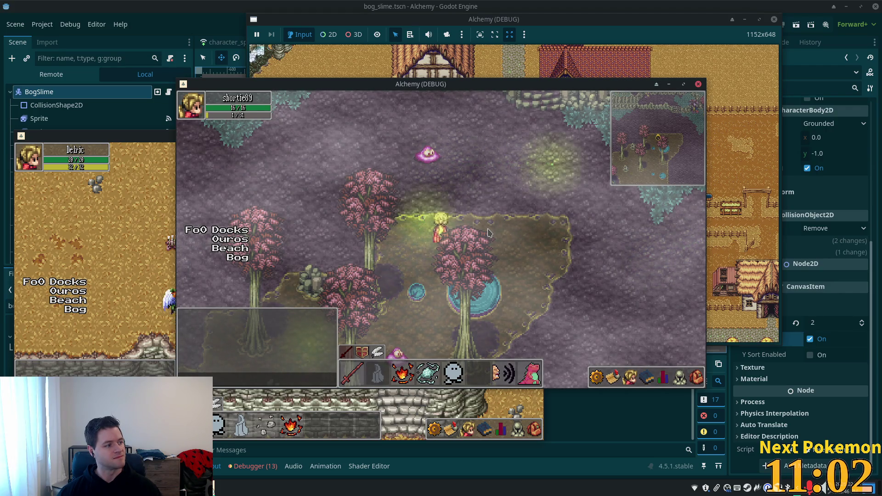
# Walk the character down, left and back up across the bog
pyautogui.press('Down')
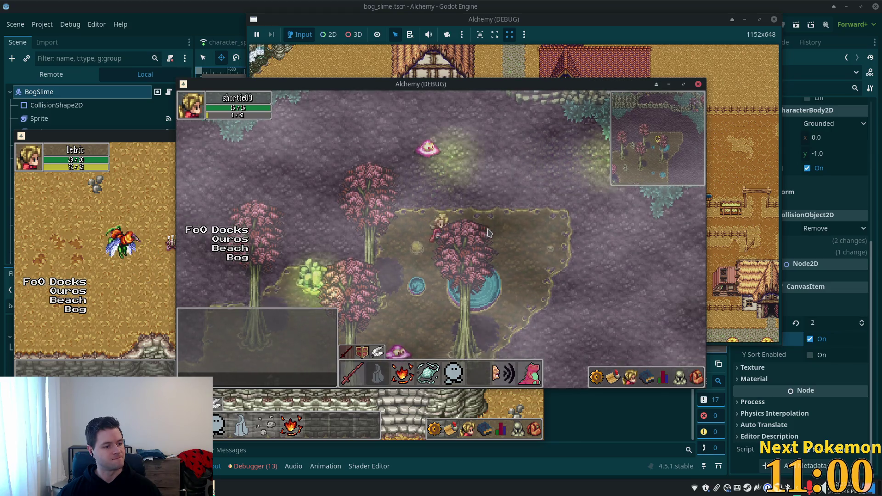
pyautogui.press('Down')
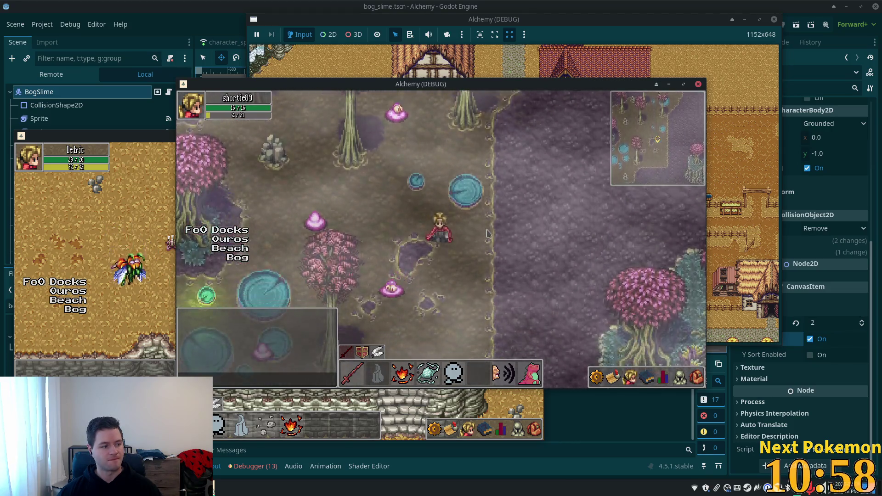
pyautogui.press('Down')
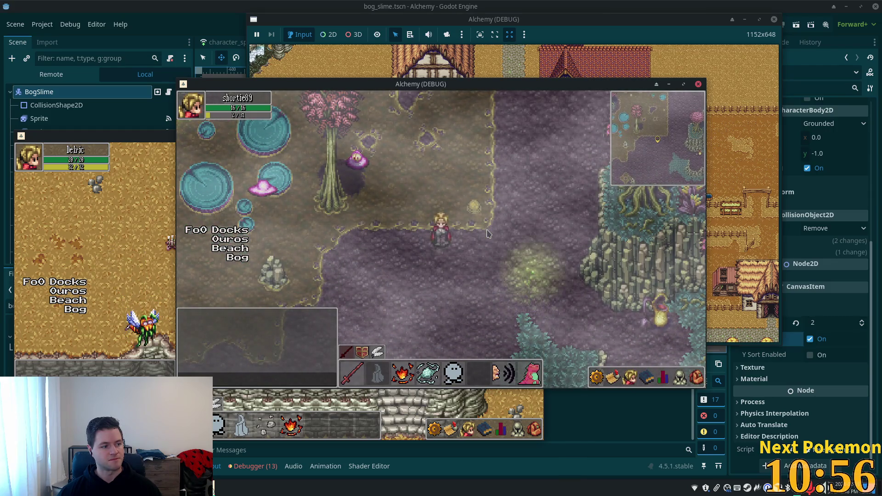
pyautogui.press('Left')
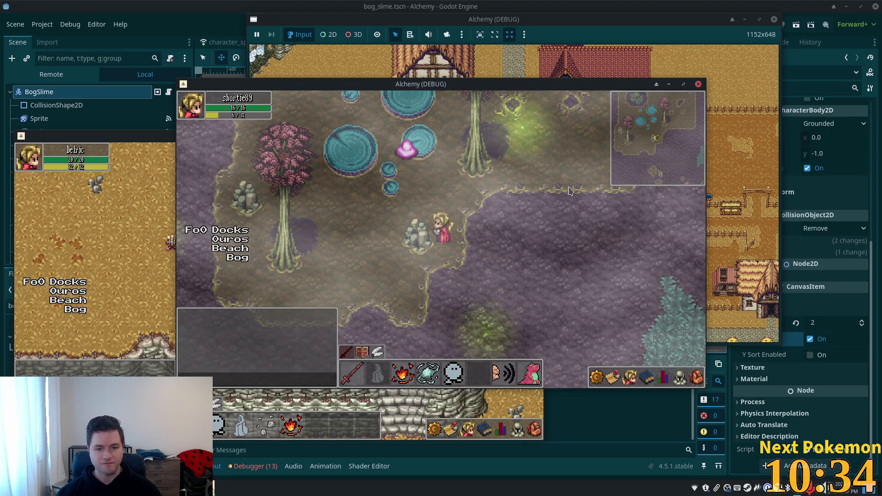
pyautogui.press('Up')
pyautogui.press('Up')
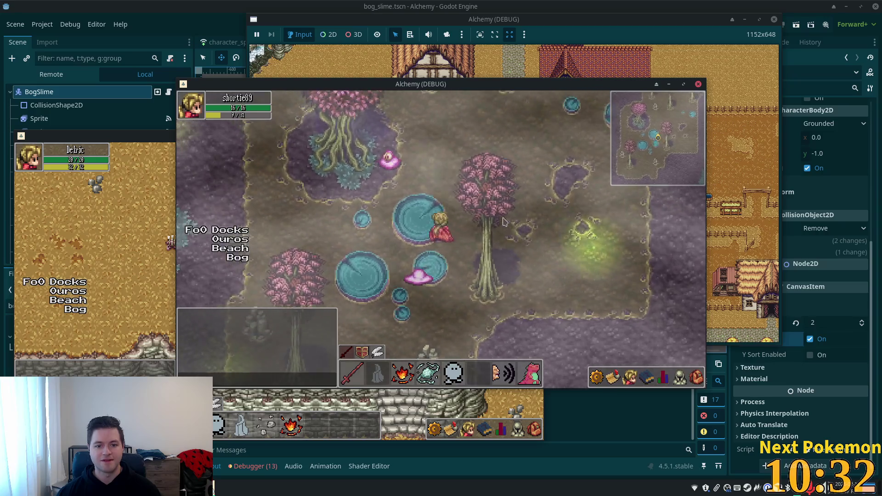
pyautogui.press('Up')
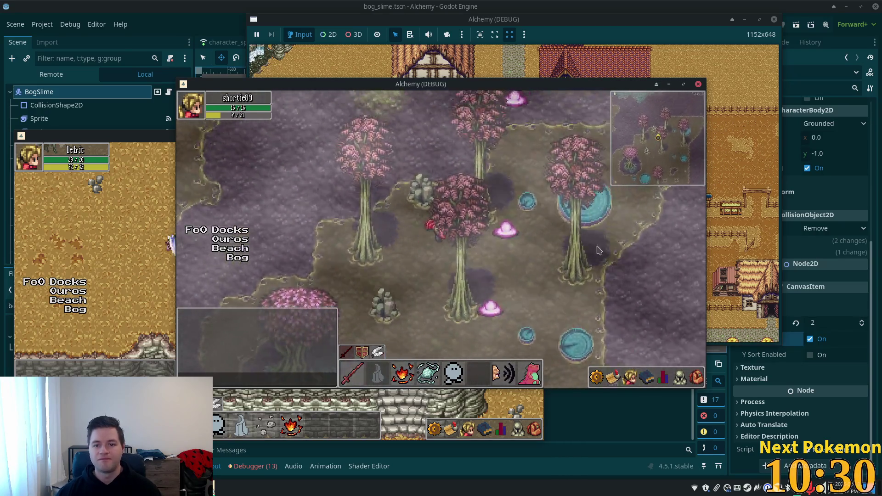
pyautogui.press('Up')
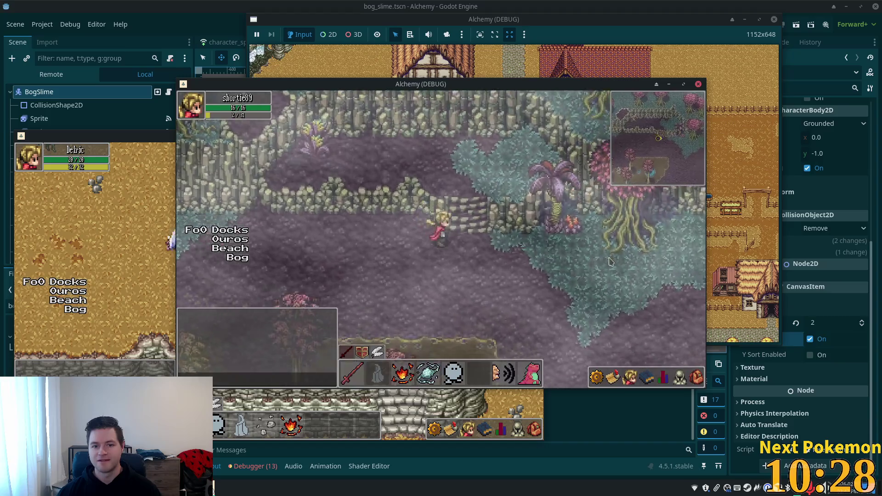
# Walk down past the cliffs and right along the forest path into the clearing
pyautogui.press('Down')
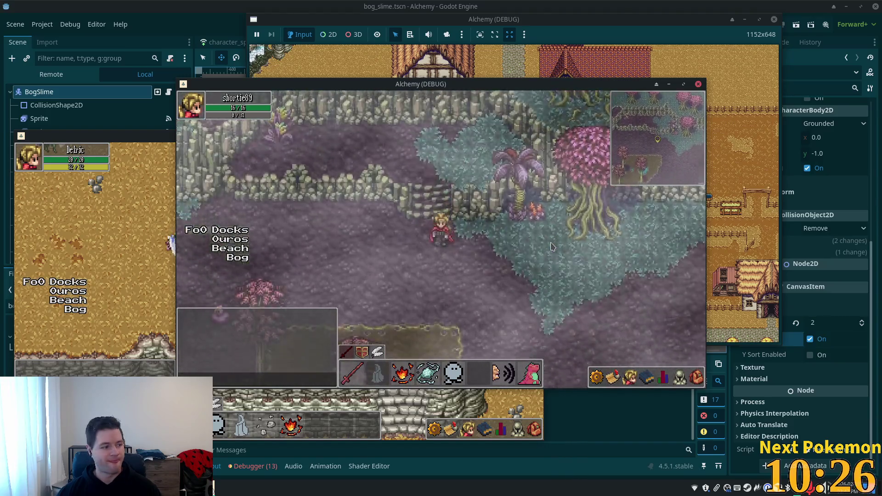
pyautogui.press('Down')
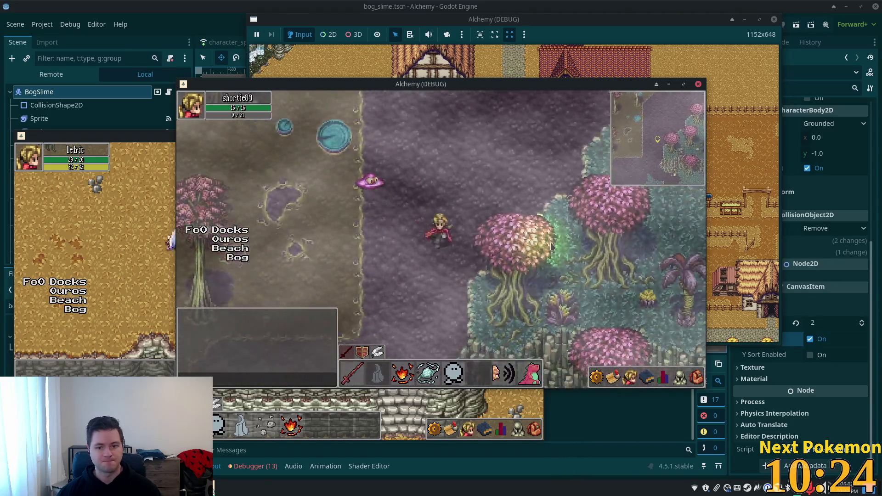
pyautogui.press('Down')
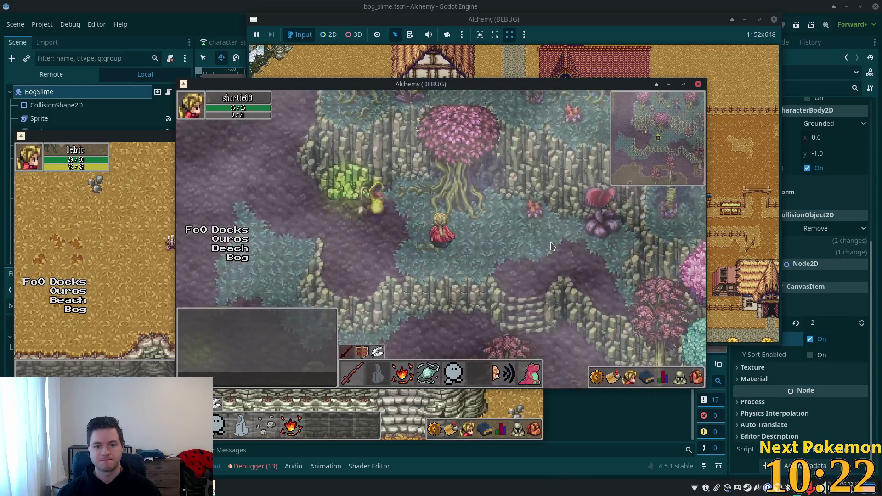
pyautogui.press('Right')
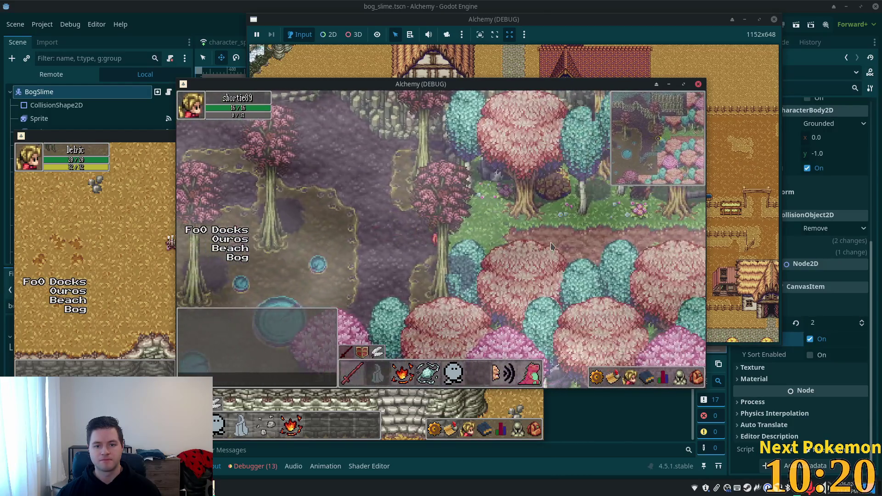
pyautogui.press('Right')
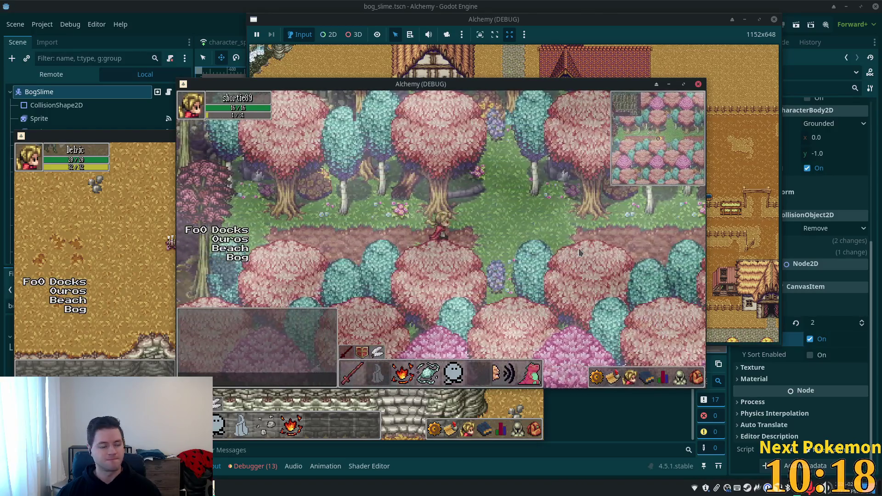
pyautogui.press('Right')
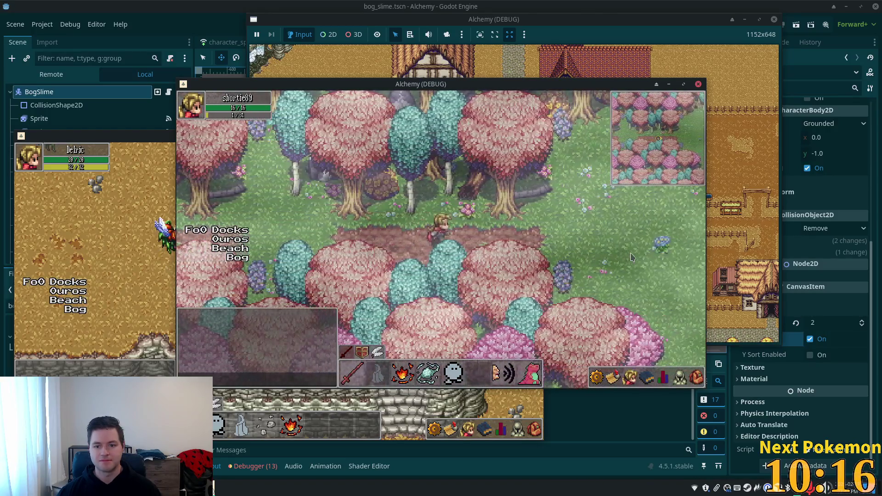
# Walk into Verdigris Meadows, right toward the cliff edge, then up toward the trees
pyautogui.press('Up')
pyautogui.press('Right')
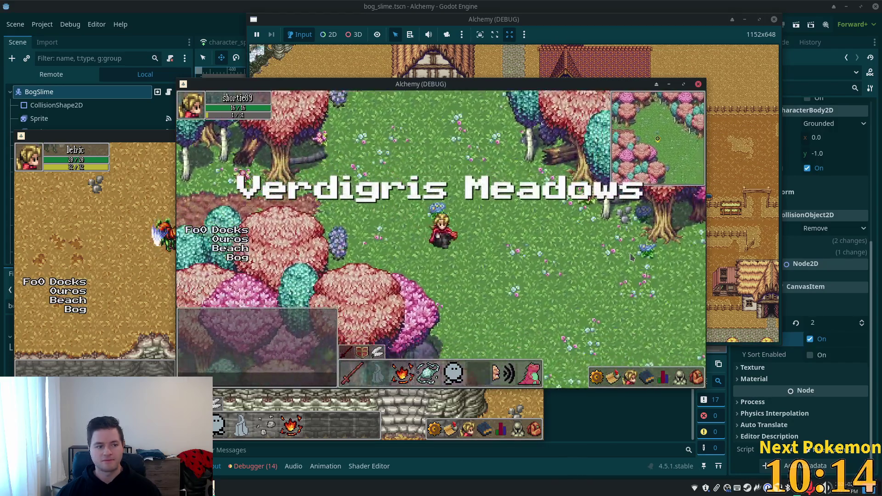
pyautogui.press('Right')
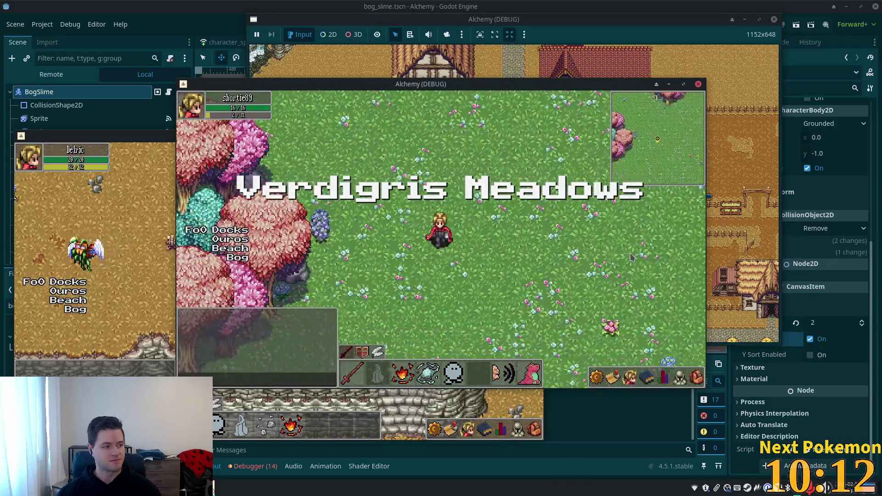
pyautogui.press('Right')
pyautogui.press('Down')
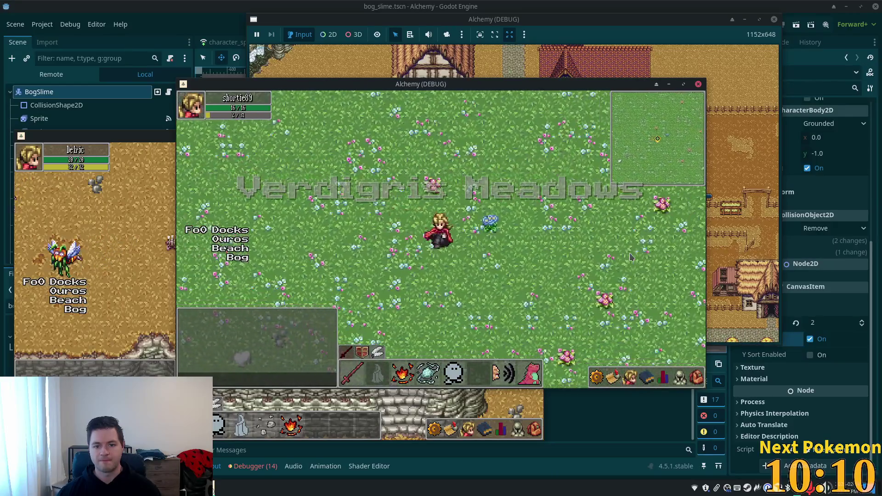
pyautogui.press('Down')
pyautogui.press('Right')
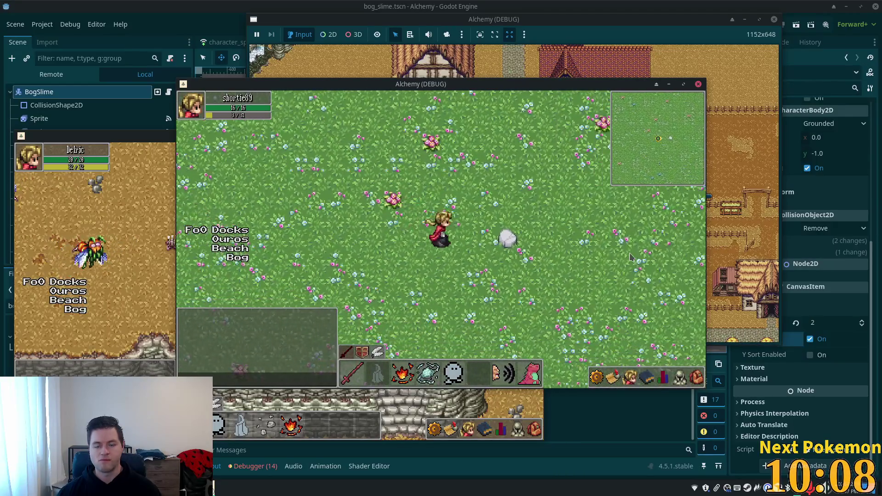
pyautogui.press('Right')
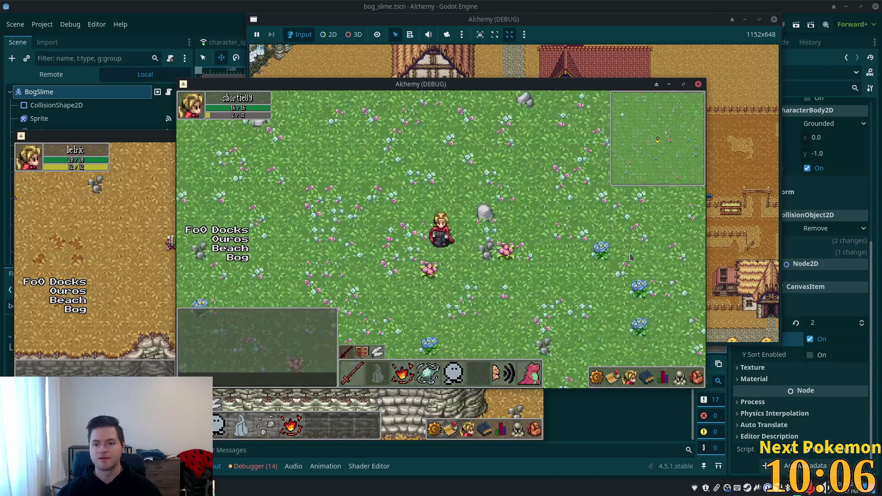
pyautogui.press('Up')
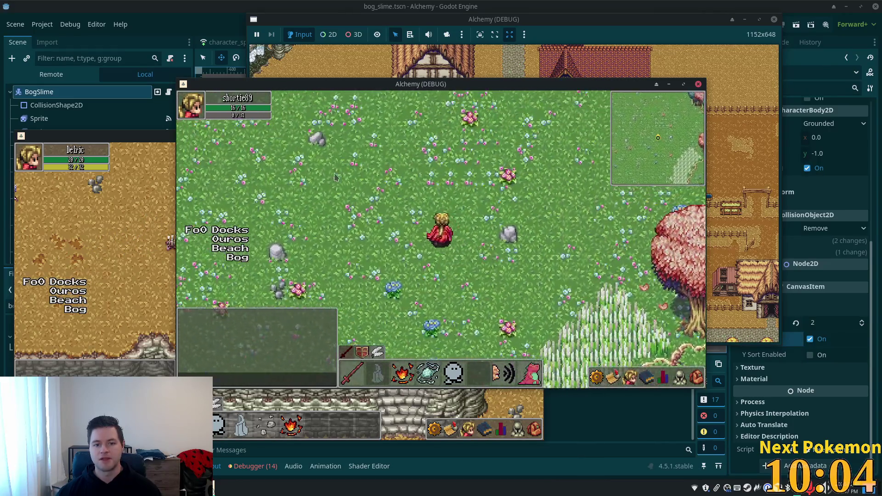
pyautogui.press('Left')
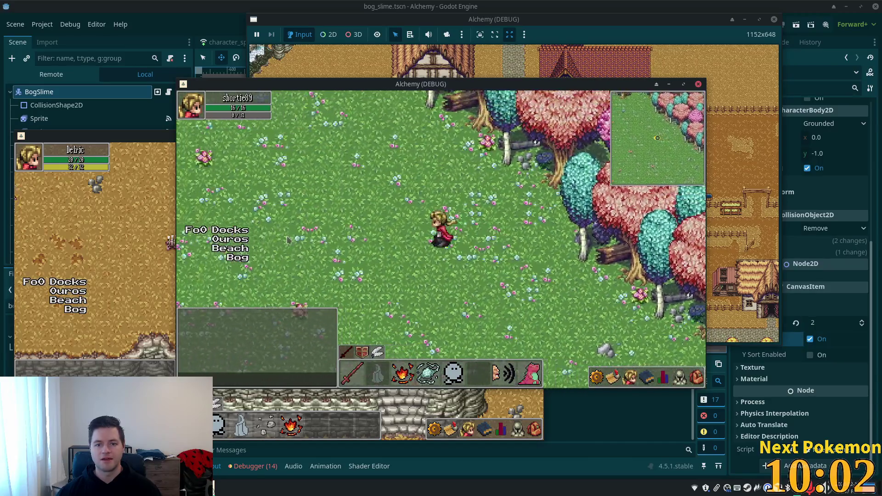
pyautogui.press('Up')
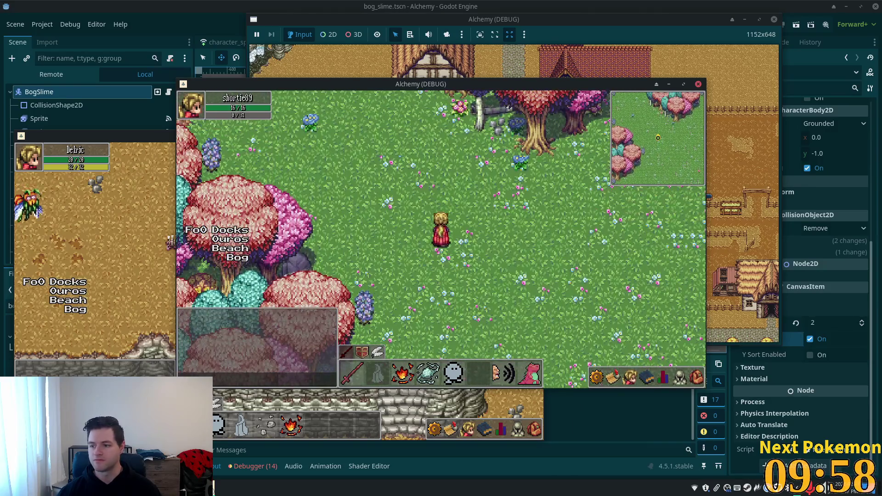
pyautogui.press('Up')
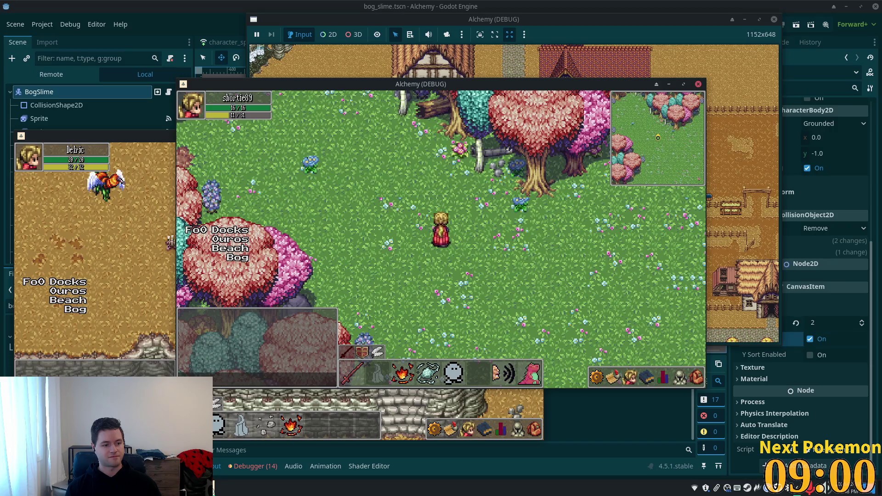
# Cast the teleport spell with hotkey 1 to warp from the meadow to the cave
pyautogui.press('1')
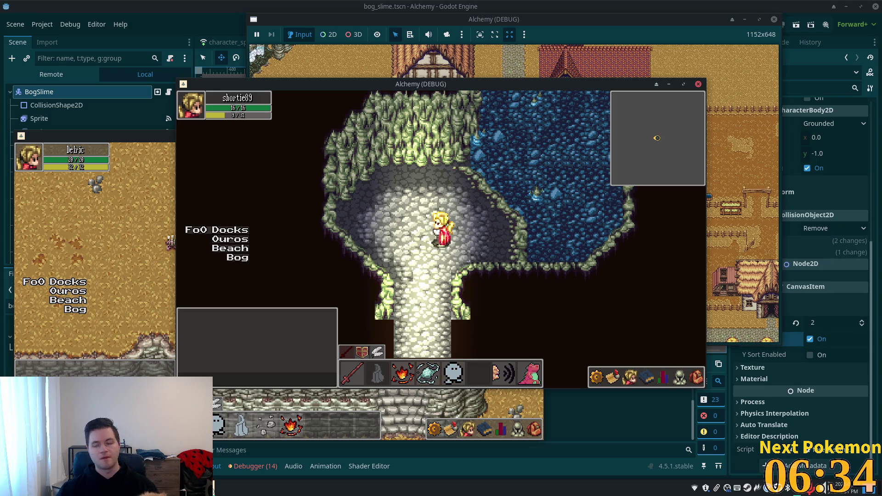
# Move the character off the cave platform and walk down-right into the bog
pyautogui.moveTo(471, 193); pyautogui.dragTo(470, 192)
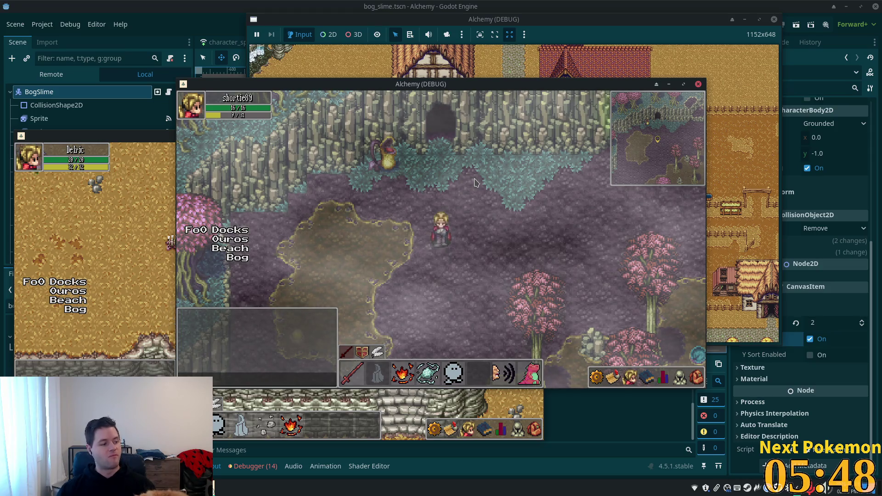
pyautogui.press('Down')
pyautogui.press('Right')
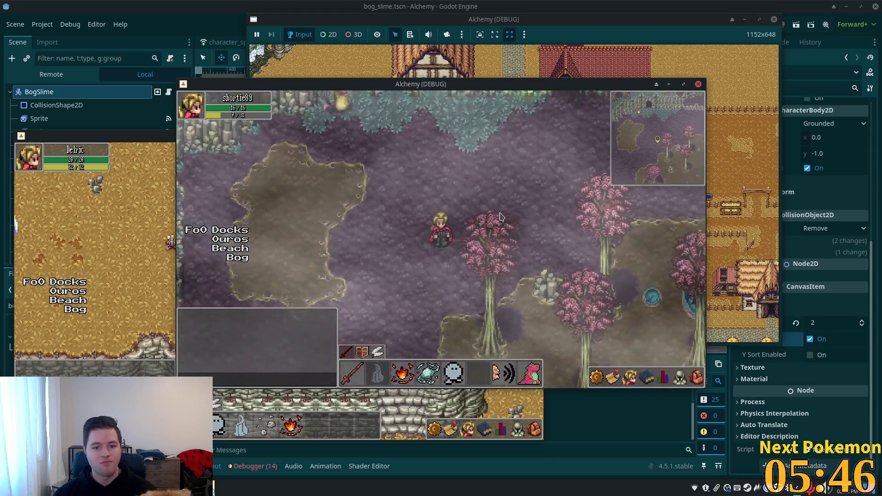
pyautogui.press('Up')
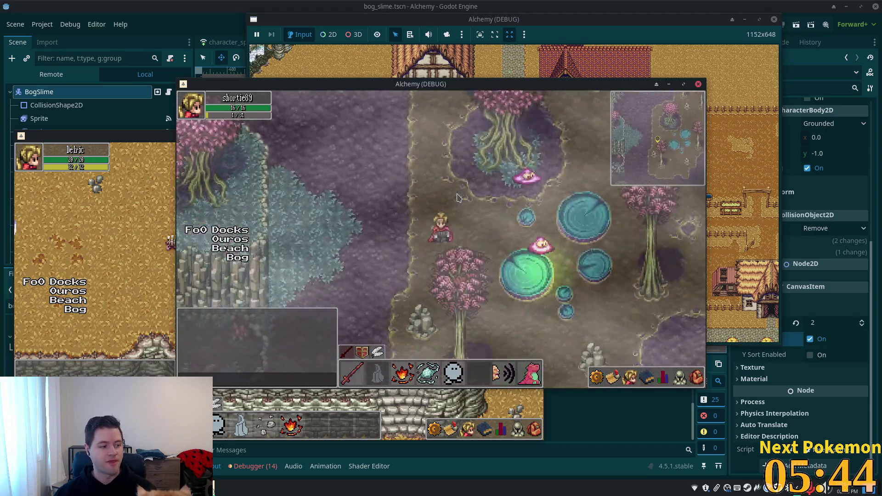
pyautogui.press('Right')
pyautogui.press('Up')
pyautogui.press('Right')
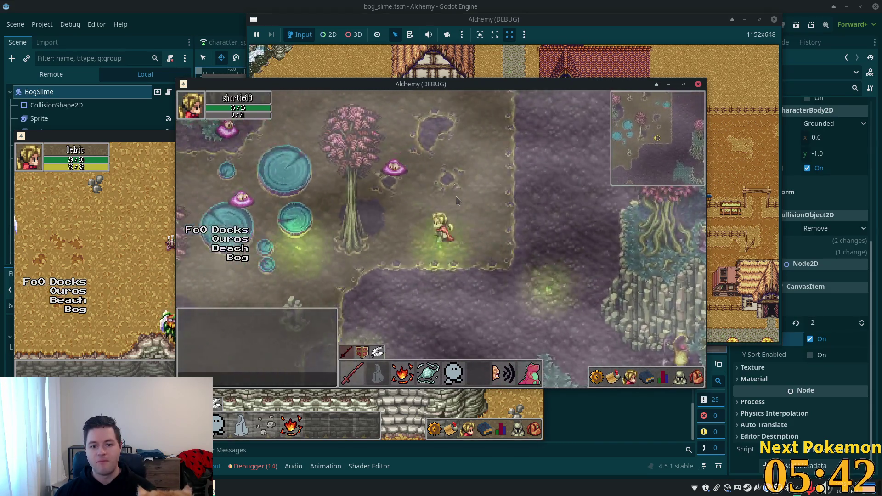
pyautogui.press('Left')
pyautogui.press('Up')
pyautogui.press('Left')
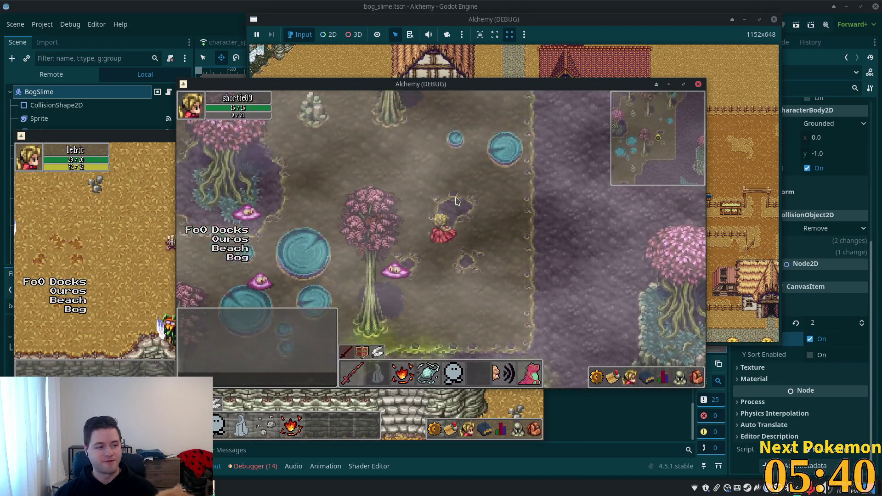
pyautogui.press('Up')
pyautogui.press('Left')
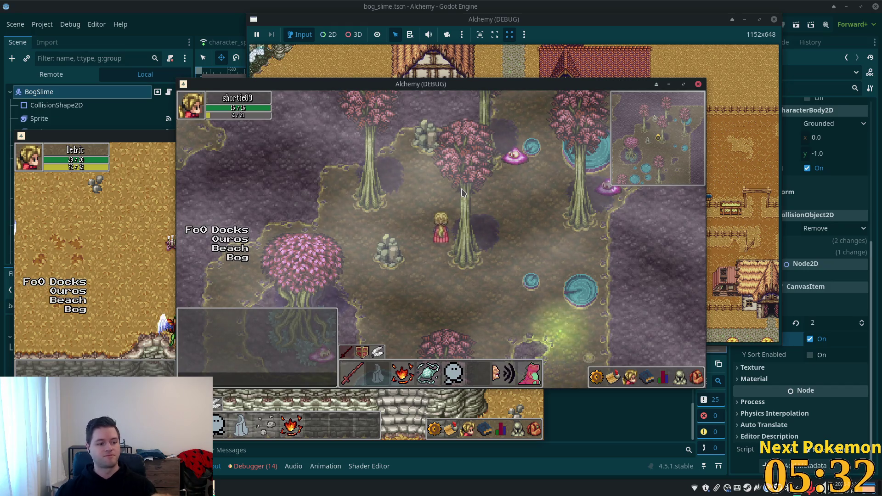
pyautogui.press('Up')
pyautogui.press('Right')
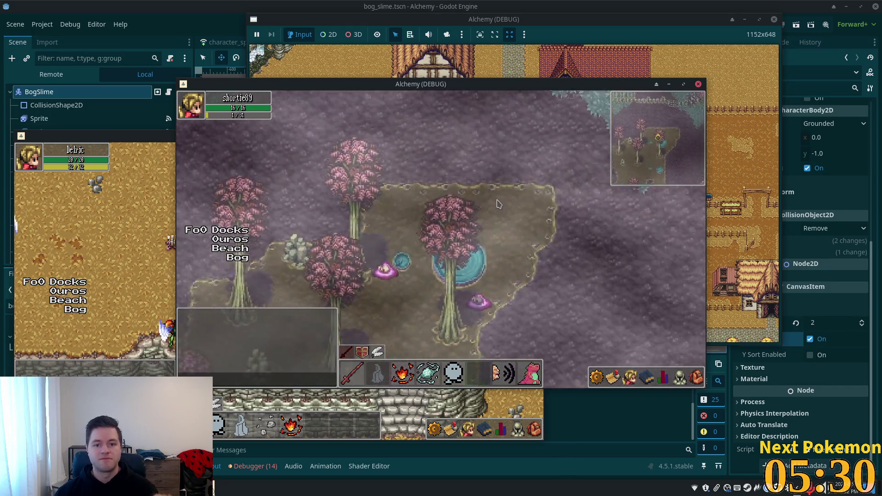
pyautogui.press('Down')
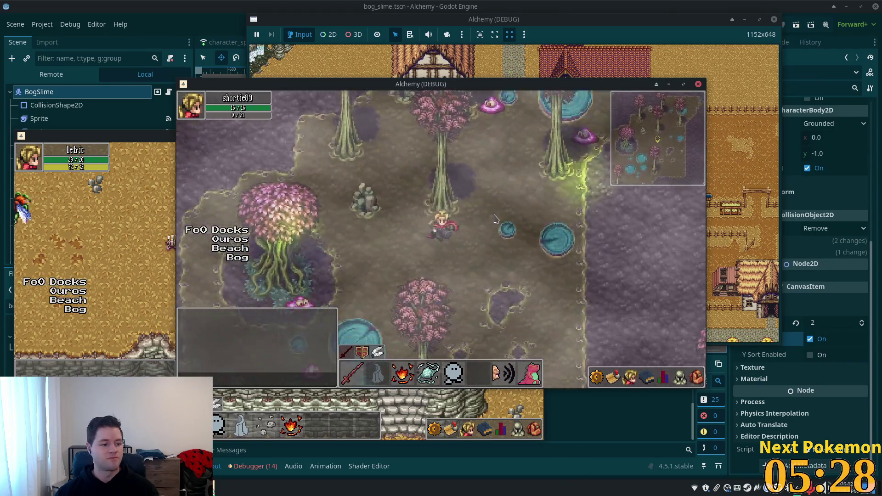
pyautogui.press('Down')
pyautogui.press('Right')
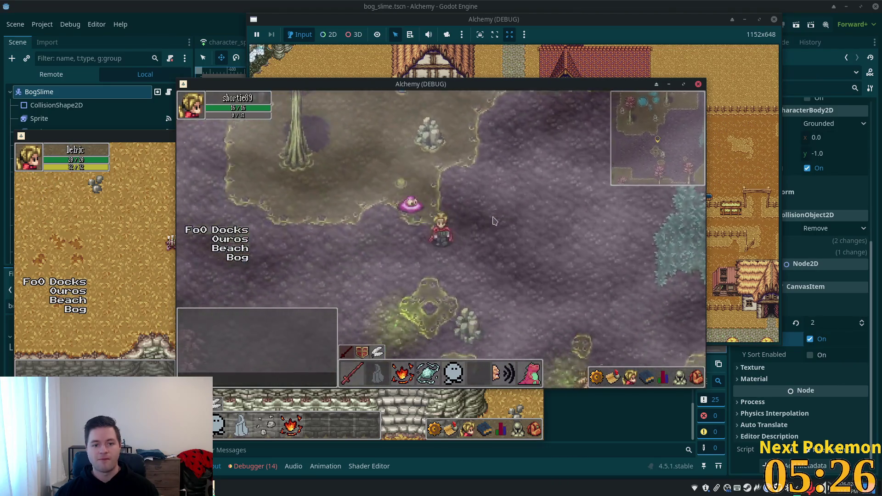
pyautogui.press('Down')
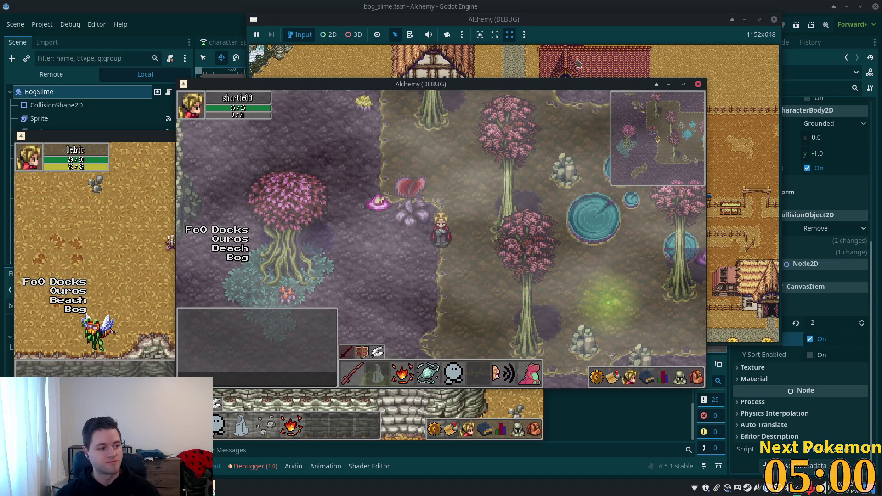
pyautogui.click(542, 120)
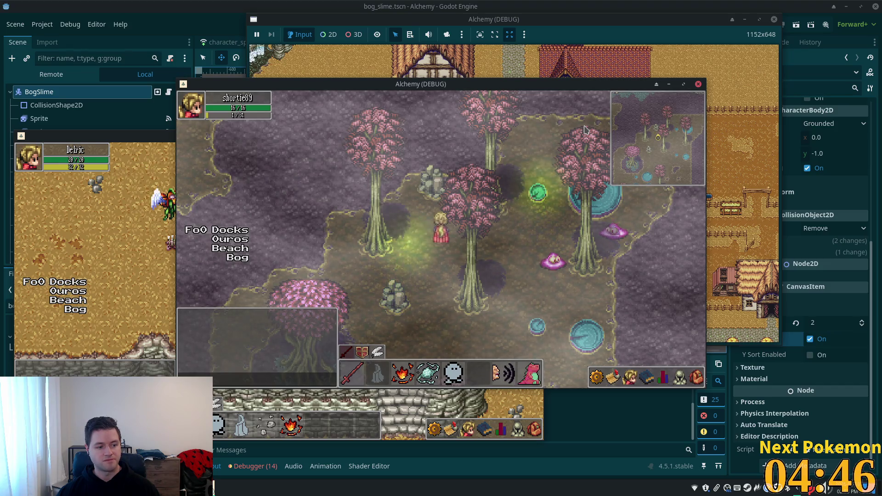
# Walk the character down-left, far right and diagonally through the bog
pyautogui.press('Down')
pyautogui.press('Down')
pyautogui.press('Right')
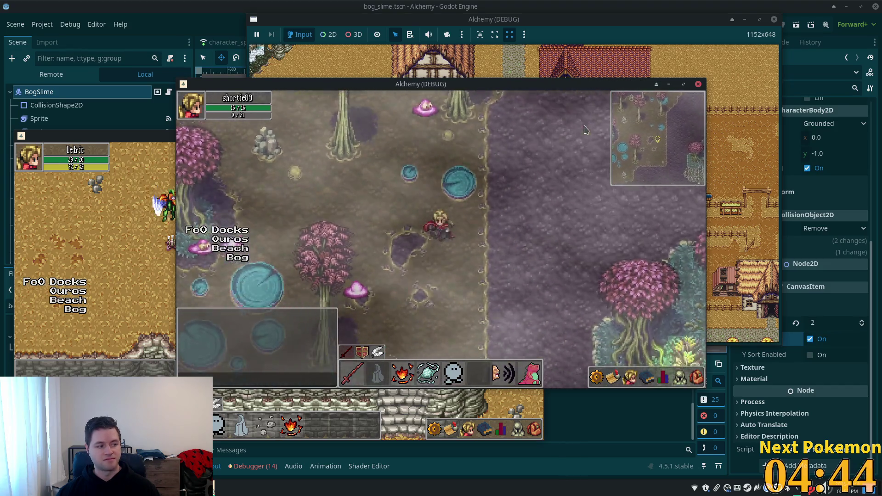
pyautogui.press('Right')
pyautogui.press('Down')
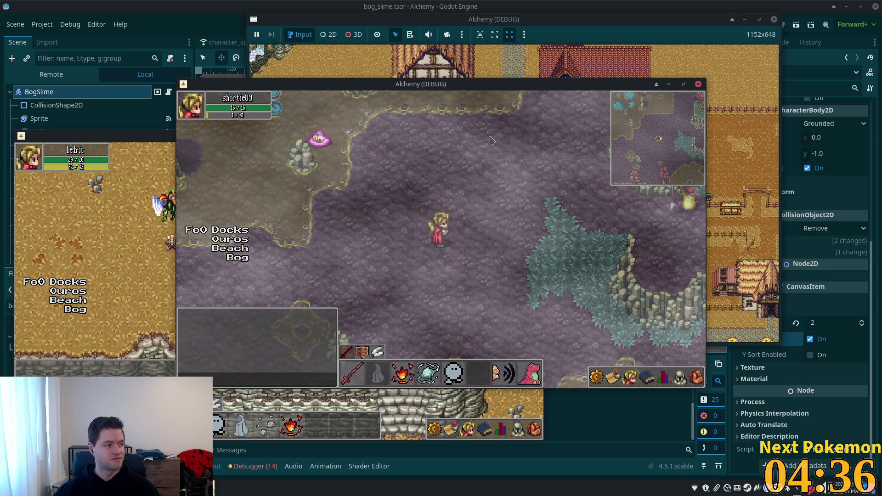
pyautogui.click(542, 190)
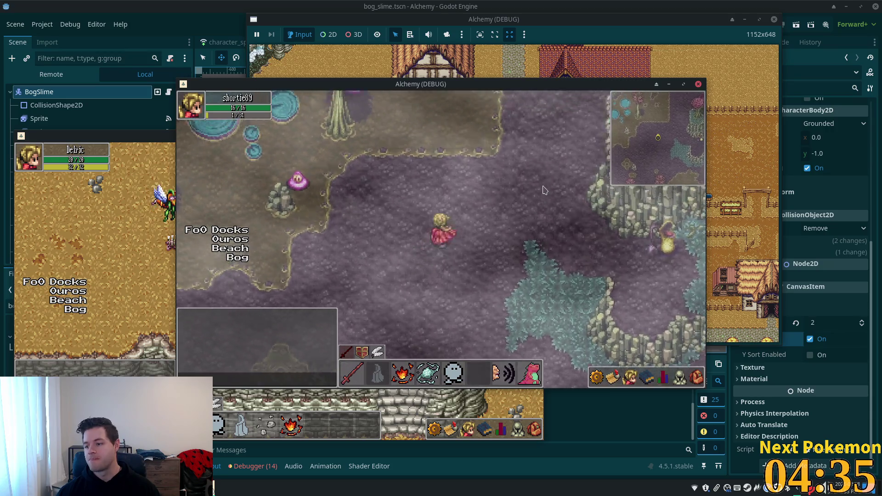
# Walk north past the bog slime to the rocky ridge, then southeast toward the teal grass
pyautogui.press('Up')
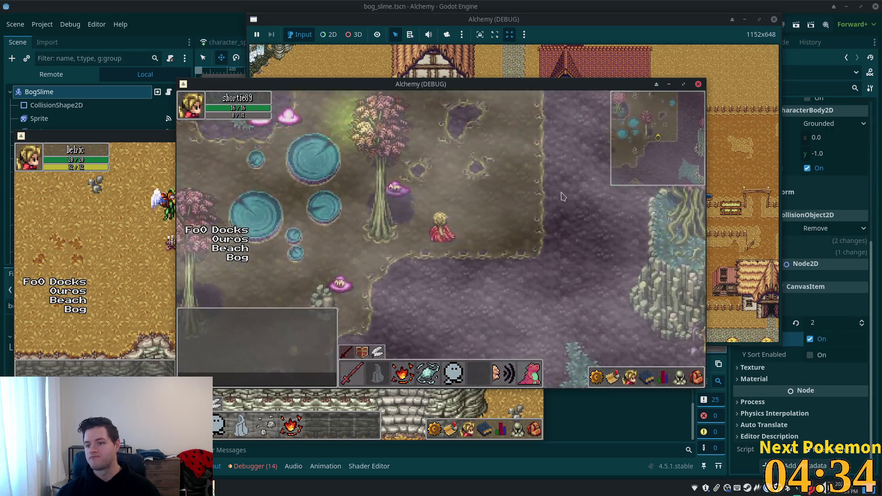
pyautogui.press('Left')
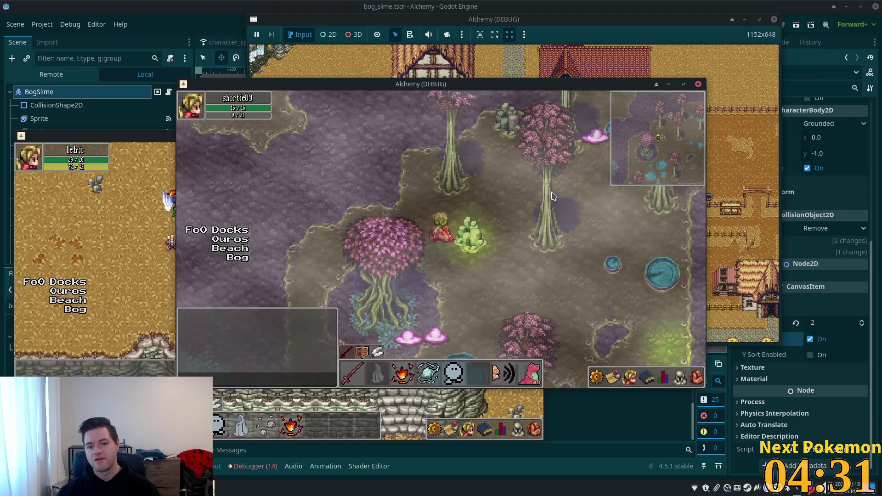
pyautogui.press('Up')
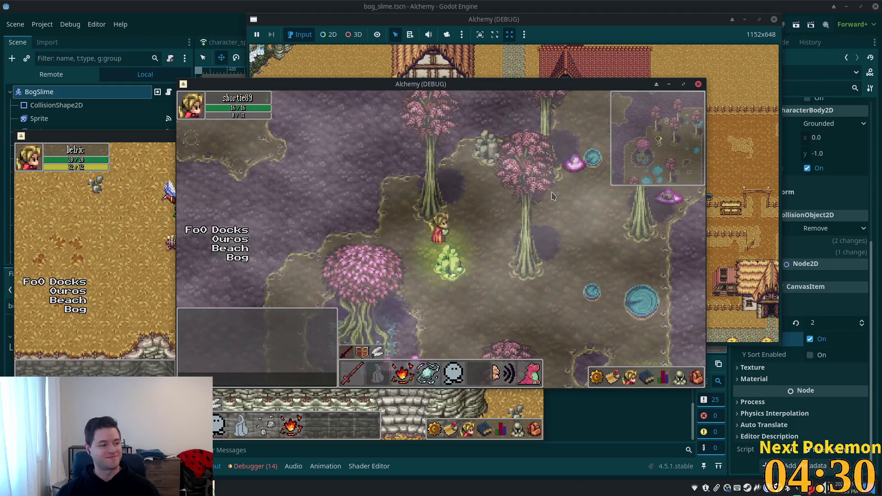
pyautogui.press('Up')
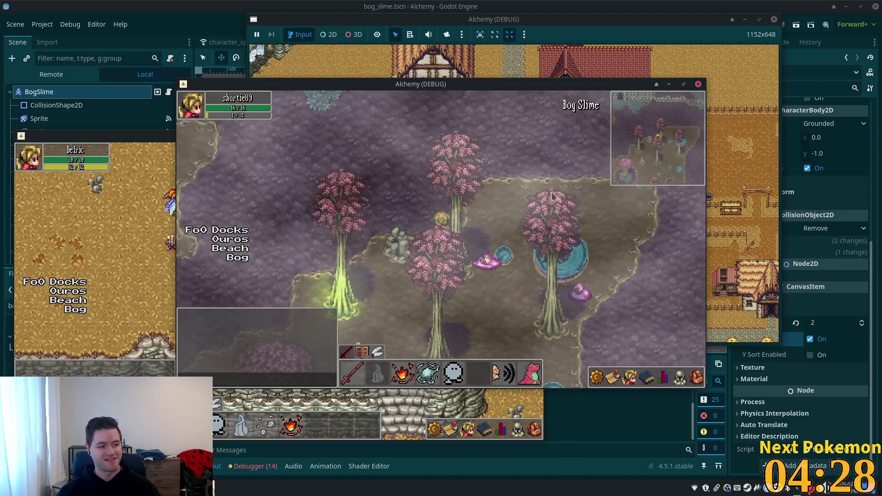
pyautogui.press('Right')
pyautogui.press('Down')
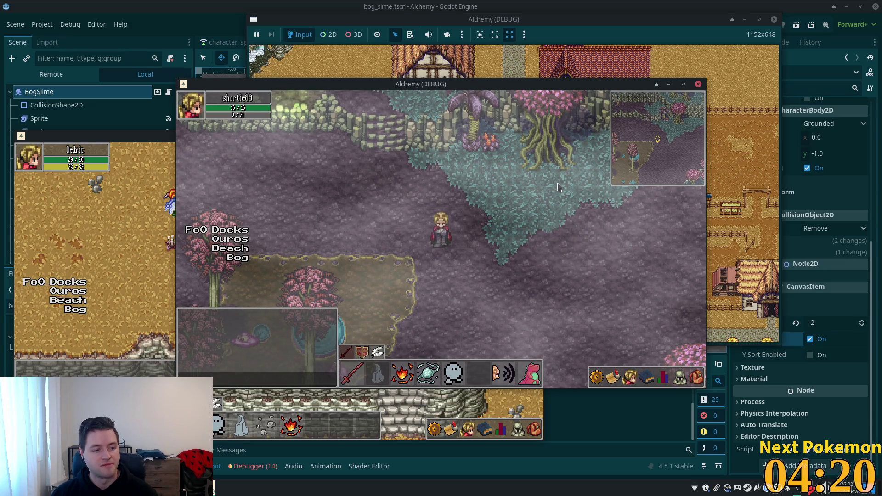
# Walk west and south, attack a bog slime, then head north into the Sunken Pass
pyautogui.press('Left')
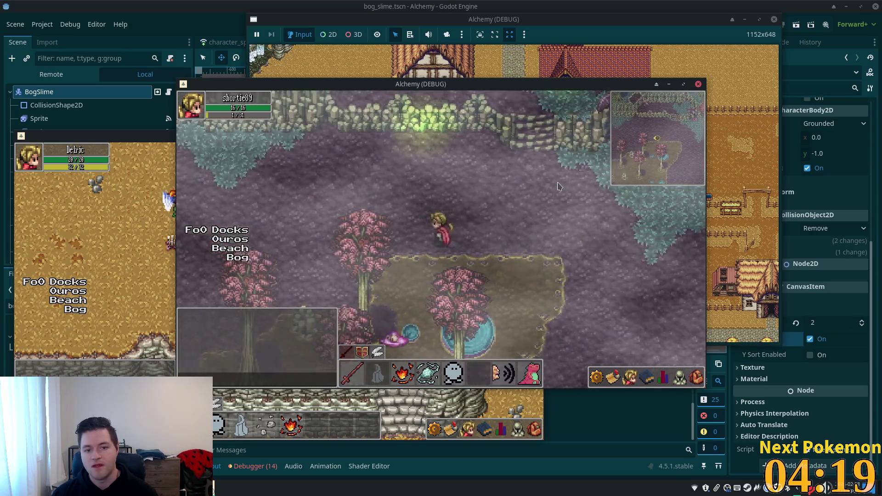
pyautogui.press('Down')
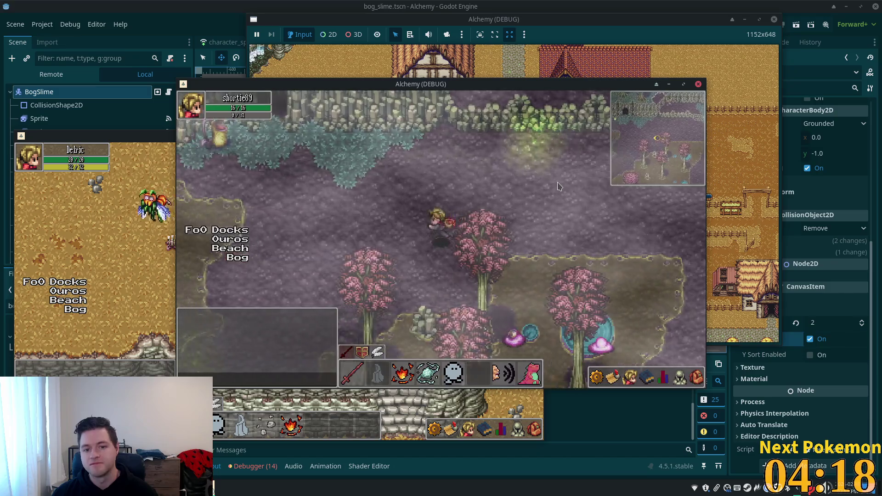
pyautogui.press('Down')
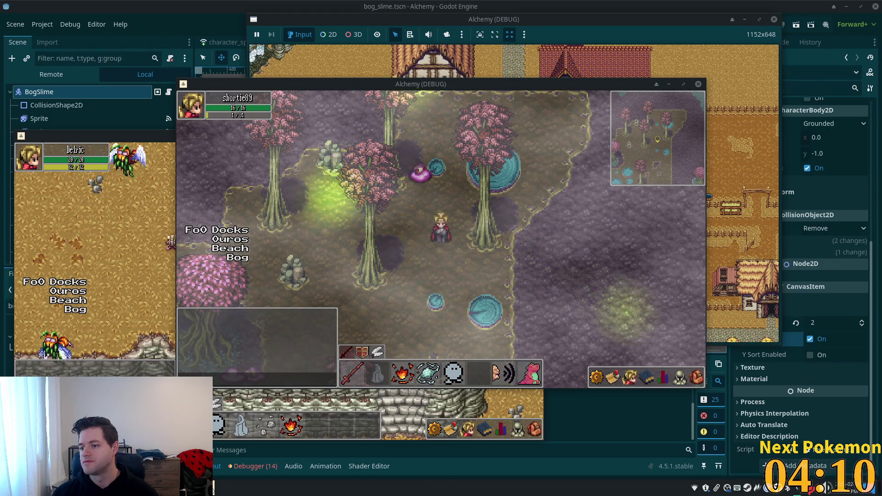
pyautogui.press('Left')
pyautogui.press('Left')
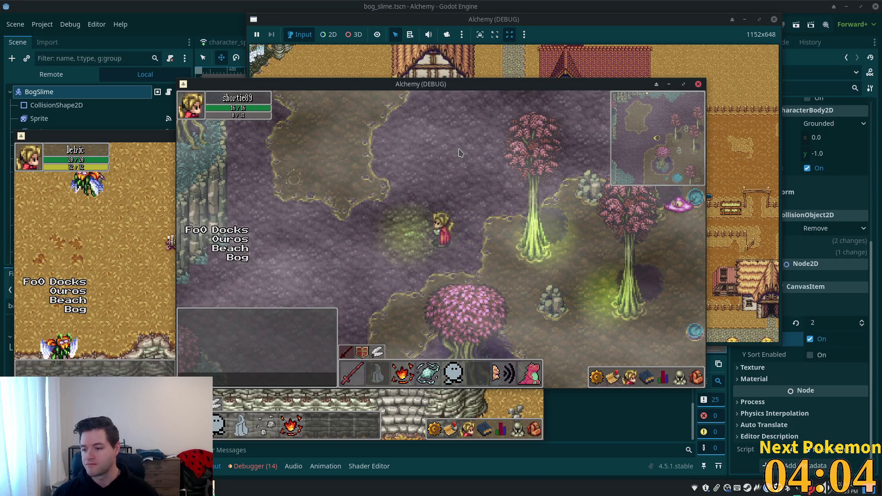
pyautogui.press('Up')
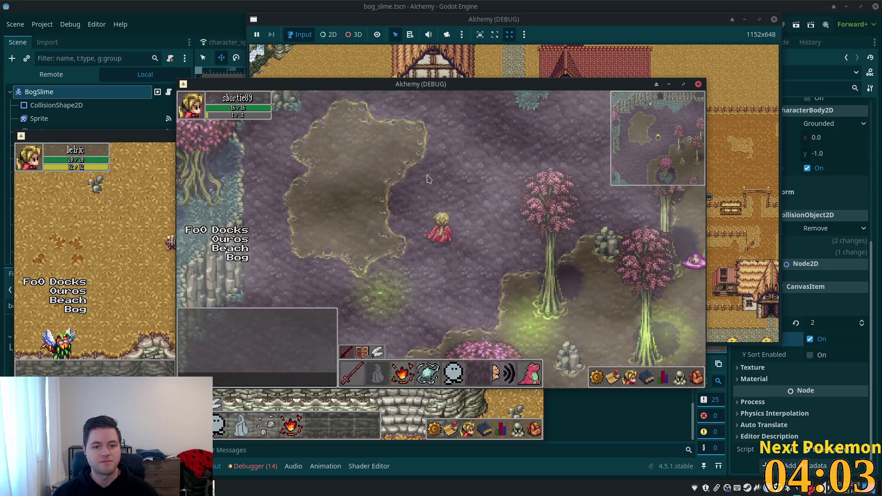
pyautogui.press('Up')
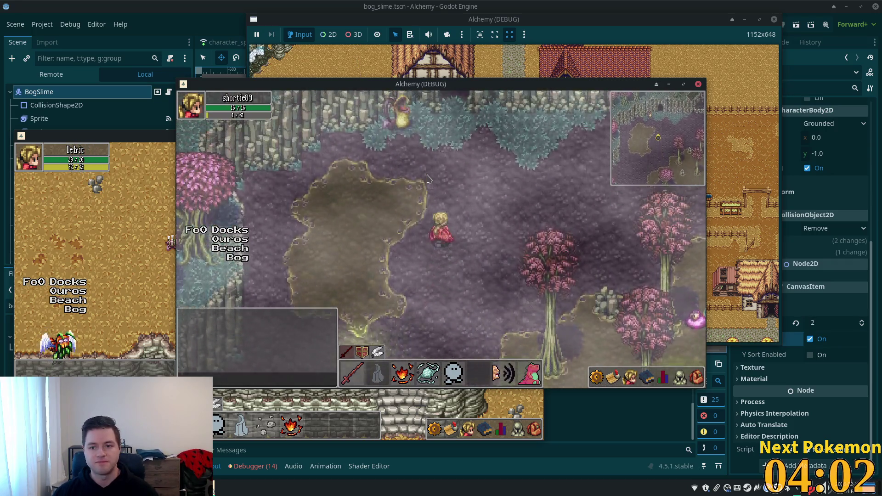
pyautogui.press('Up')
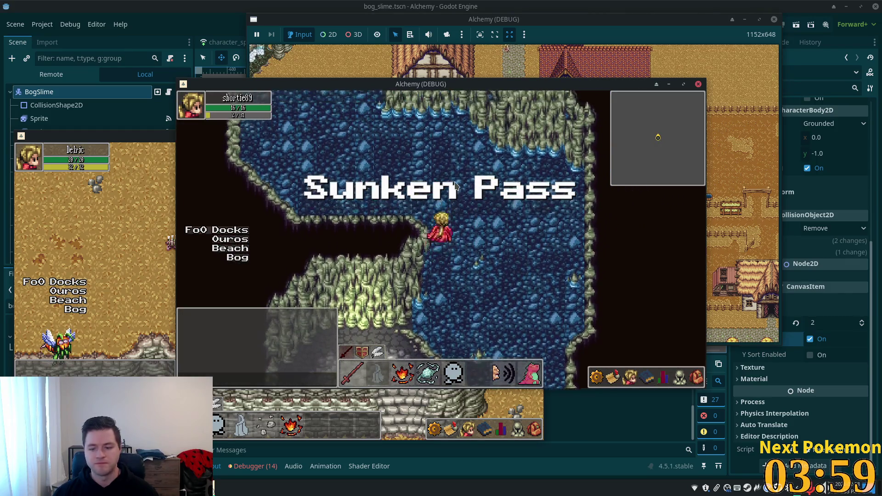
# Walk up the Sunken Pass water channel, stop the game with F8, and switch to the alchemy-todo notes
pyautogui.press('Up')
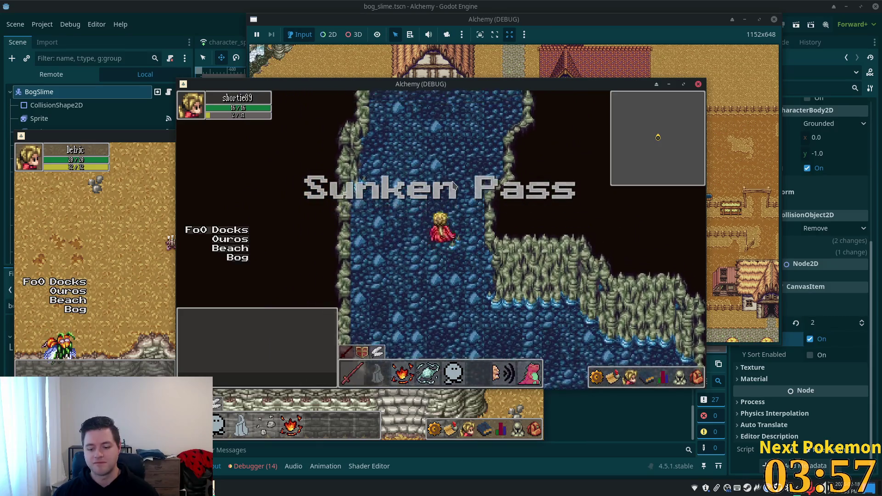
pyautogui.press('Up')
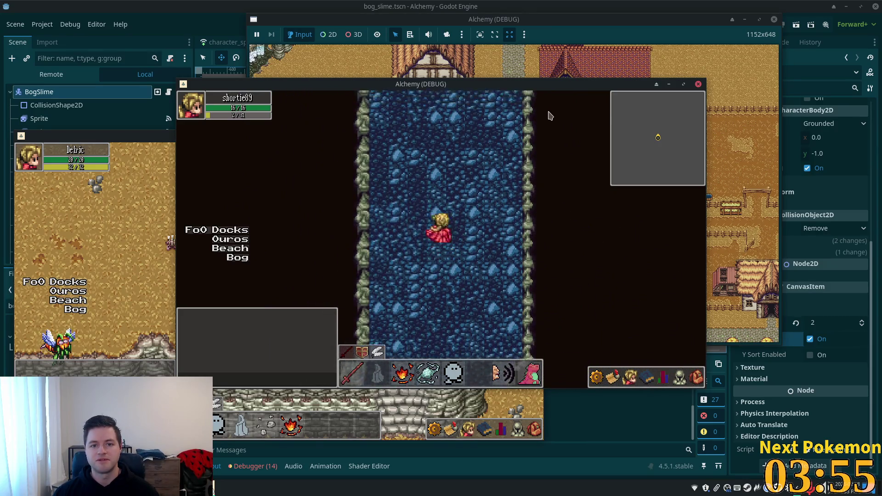
pyautogui.press('Up')
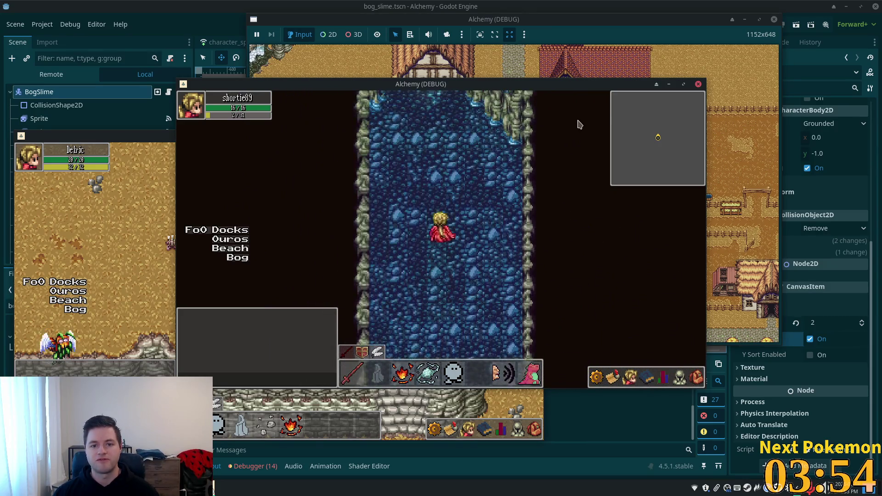
pyautogui.press('F8')
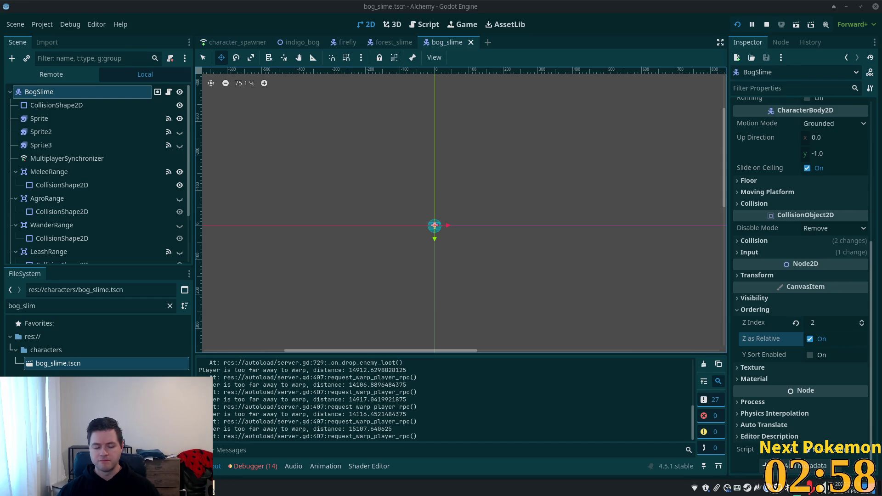
pyautogui.hotkey('alt', 'Tab')
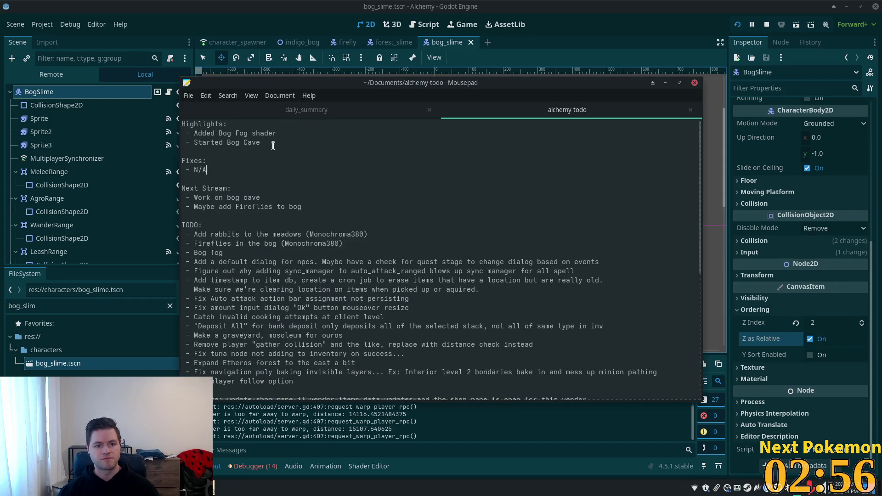
# Replace the Bog Fog shader and Started Bog Cave highlights with Fireflies and Wrapped up Bog cave
pyautogui.moveTo(277, 133)
pyautogui.mouseDown()
pyautogui.moveTo(193, 134)
pyautogui.moveTo(219, 133)
pyautogui.mouseUp()
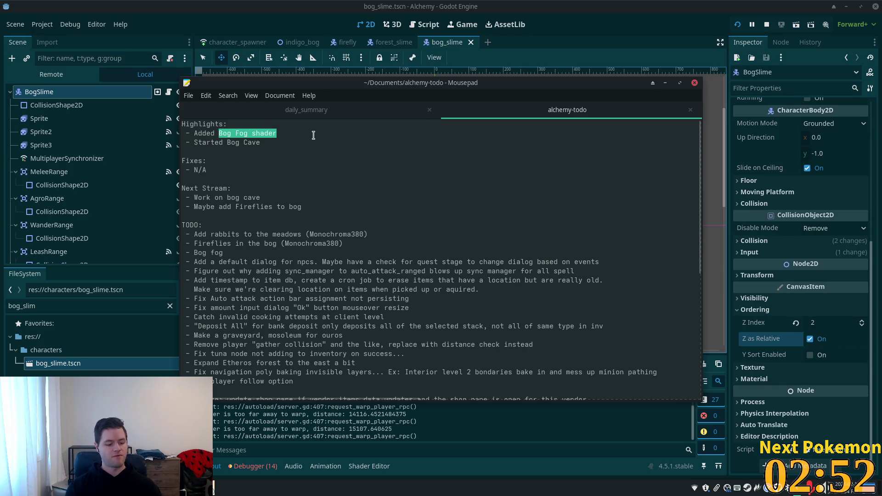
pyautogui.press('BackSpace')
pyautogui.write('fl')
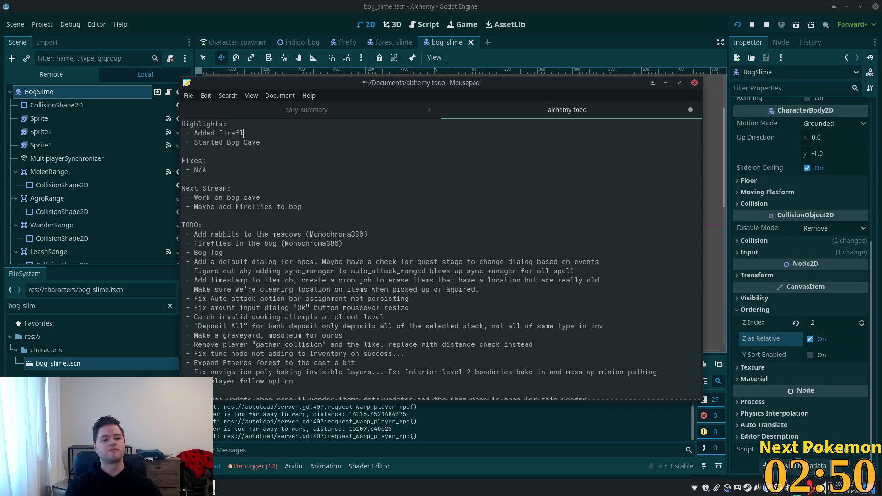
pyautogui.write('ies to Bog')
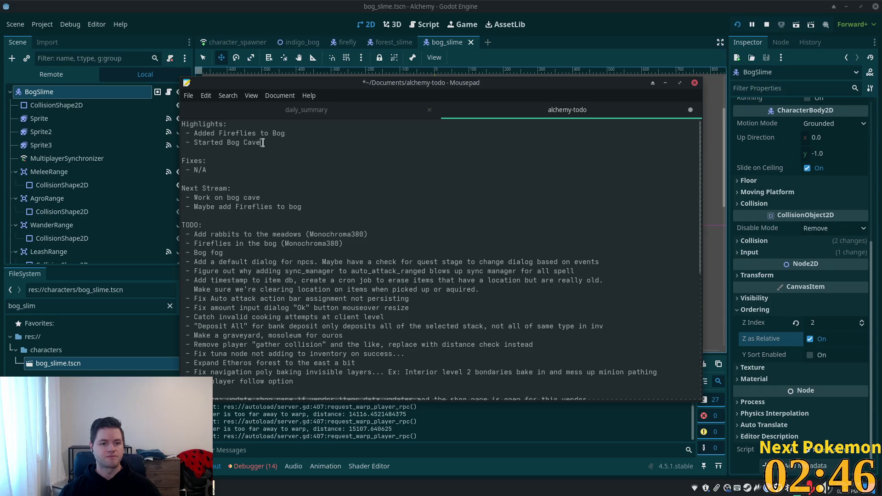
pyautogui.moveTo(261, 143); pyautogui.dragTo(191, 139)
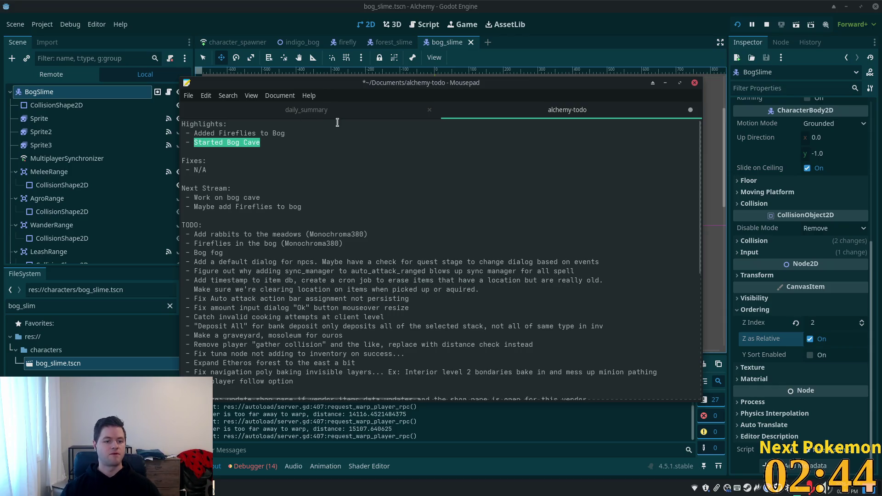
pyautogui.write('W')
pyautogui.write('rapped up')
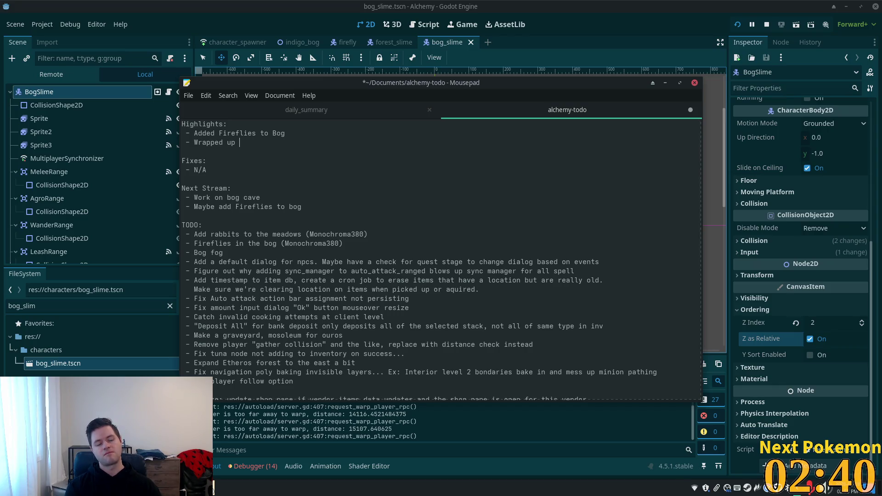
pyautogui.write('og Gave')
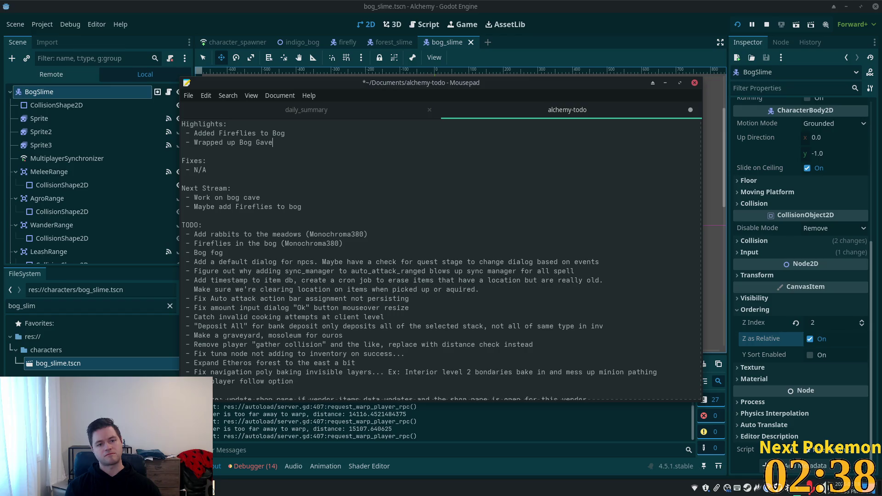
pyautogui.press('BackSpace')
pyautogui.press('BackSpace')
pyautogui.write('ca')
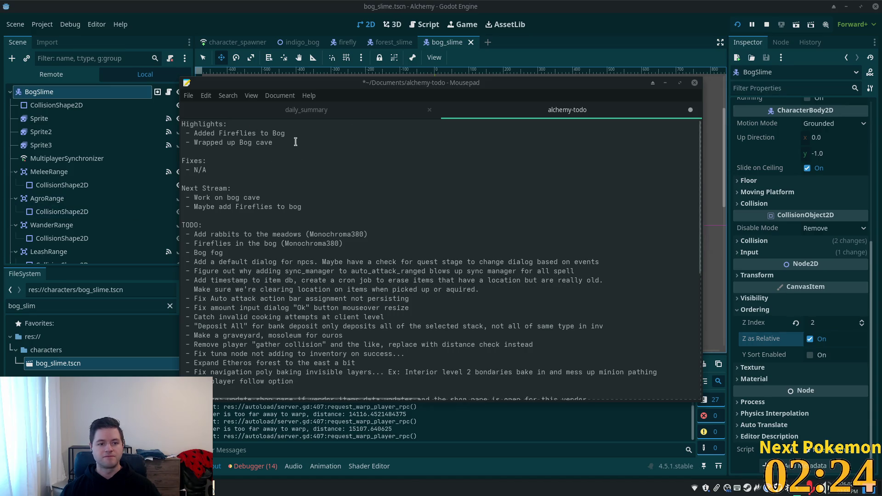
# Add the highlight line '- Added Froglins, Bog Slimes, Bog Bats'
pyautogui.click(324, 140)
pyautogui.press('Return')
pyautogui.write('- ')
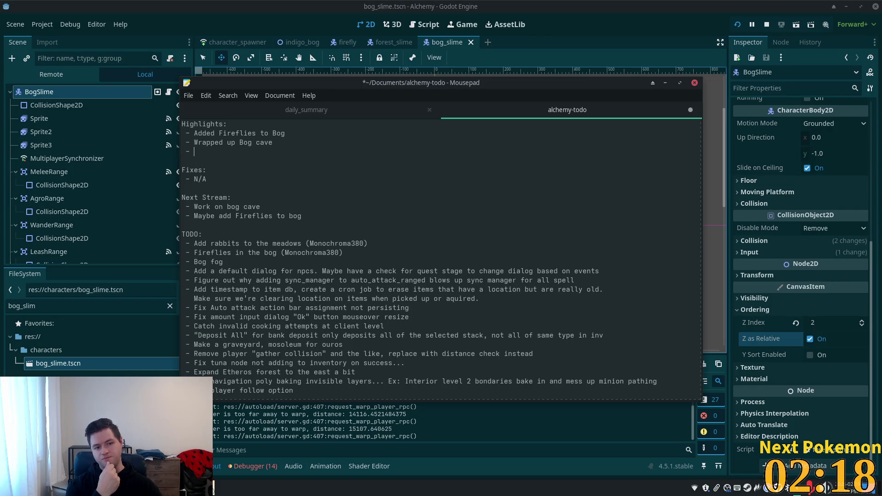
pyautogui.write('Added ')
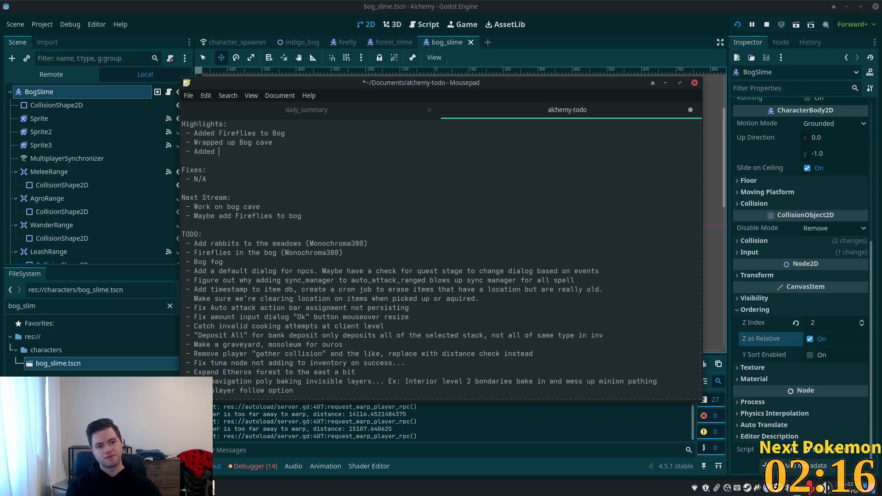
pyautogui.write('Frogr')
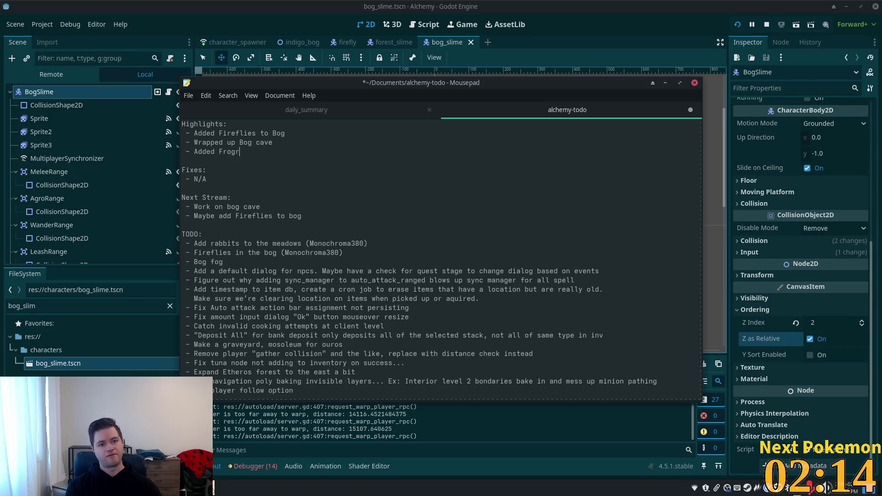
pyautogui.press('BackSpace')
pyautogui.write('lin')
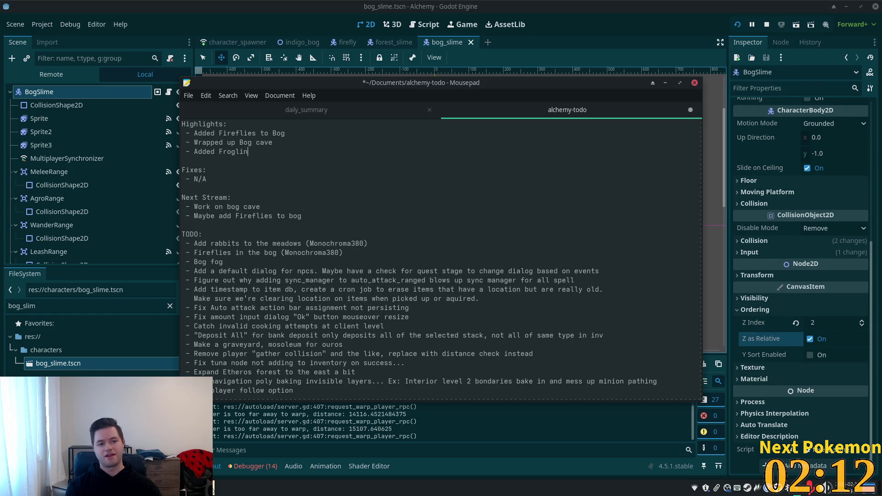
pyautogui.write('s, ')
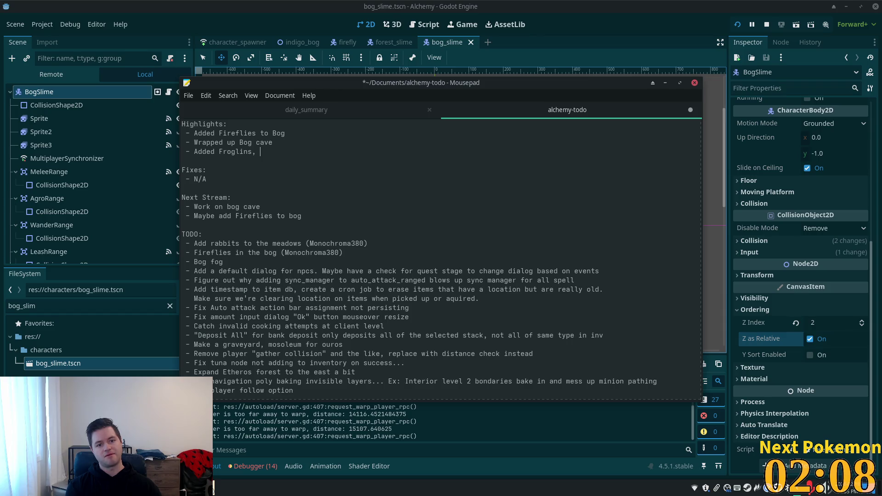
pyautogui.write('Bog Sli')
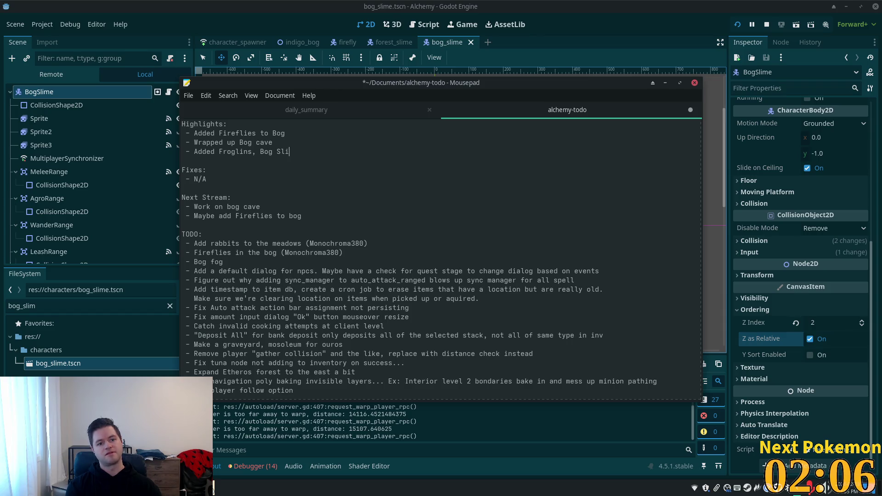
pyautogui.write('mesm')
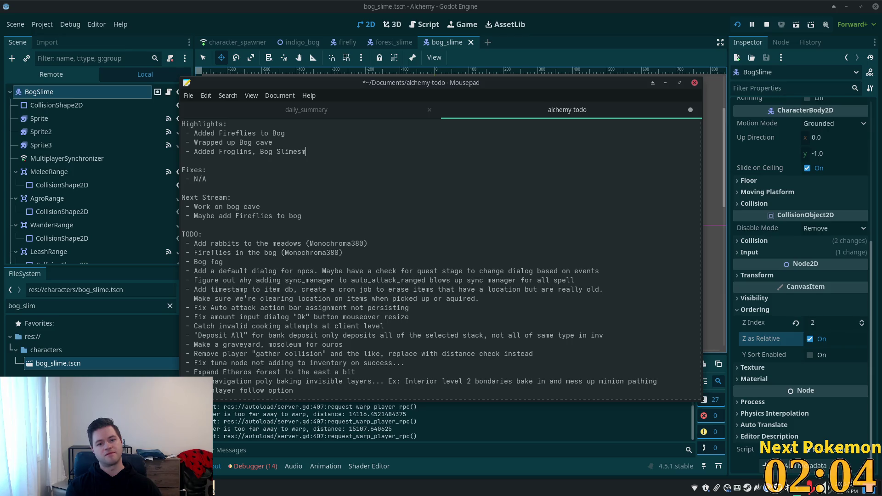
pyautogui.press('BackSpace')
pyautogui.write(', Bog B')
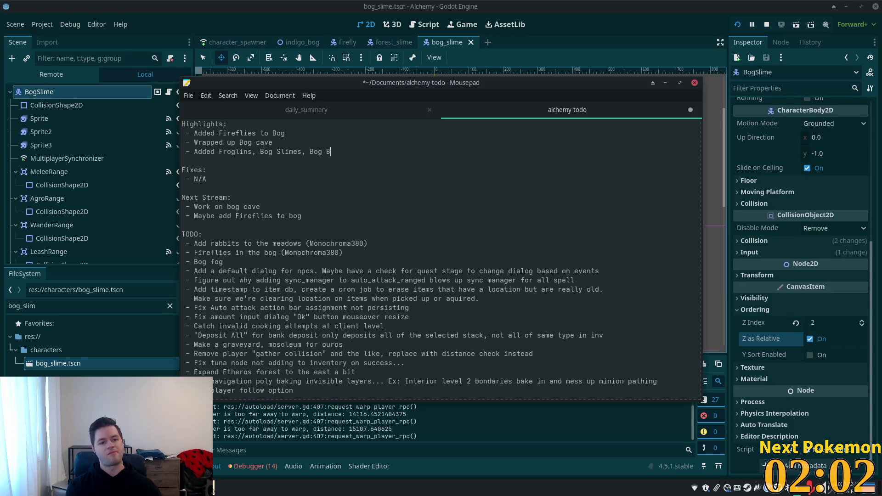
pyautogui.write('ats')
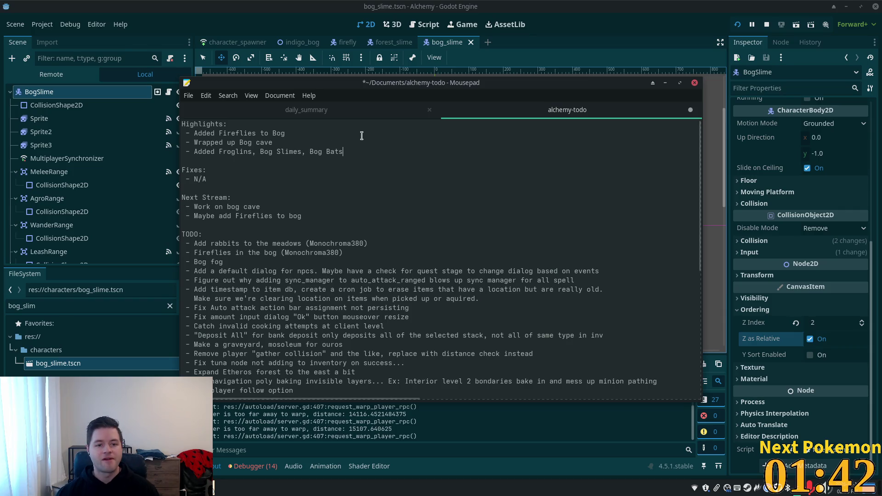
# Replace N/A under Fixes with 'Healthbar visibility'
pyautogui.click(365, 158)
pyautogui.moveTo(214, 178); pyautogui.dragTo(192, 179)
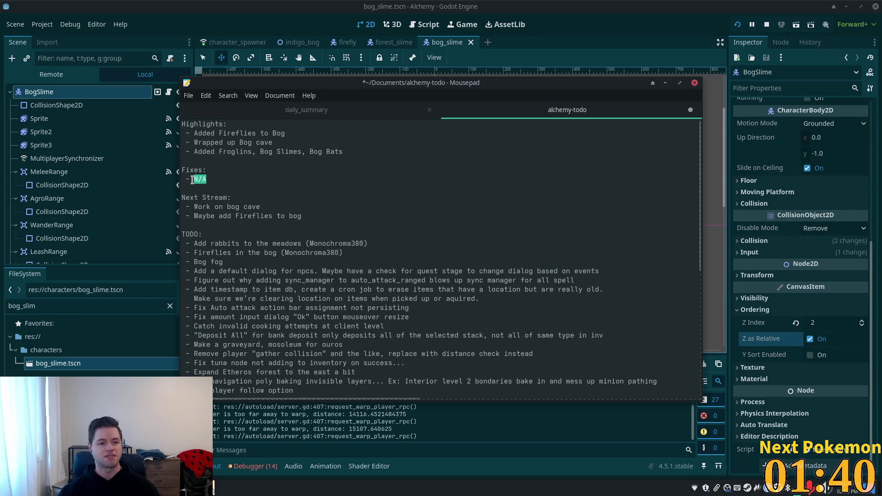
pyautogui.write('Heal')
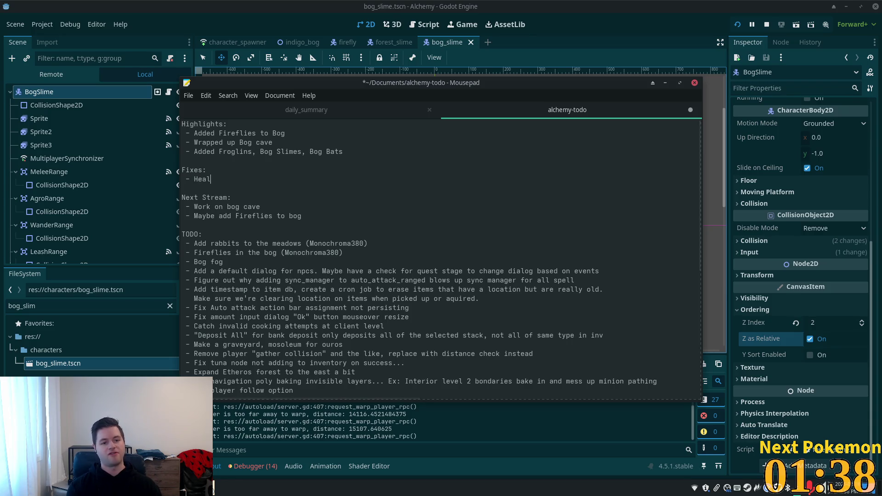
pyautogui.write('thbar visibilit')
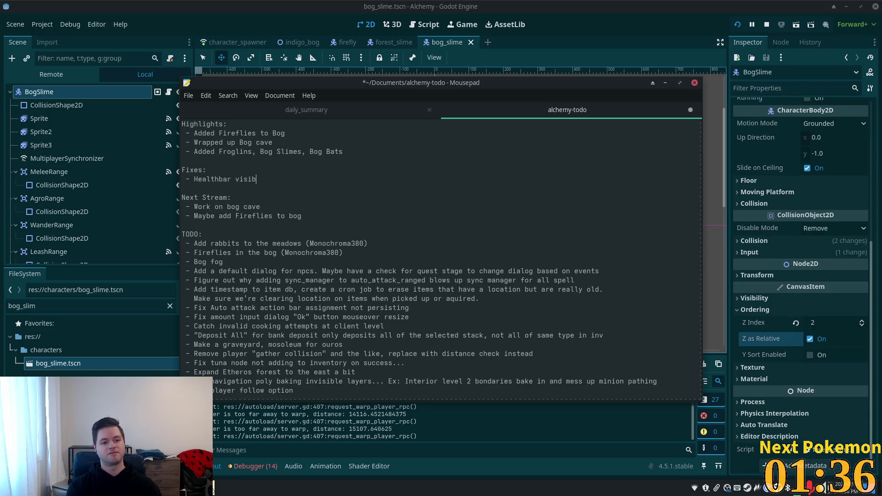
pyautogui.press('BackSpace')
pyautogui.press('BackSpace')
pyautogui.write('ty')
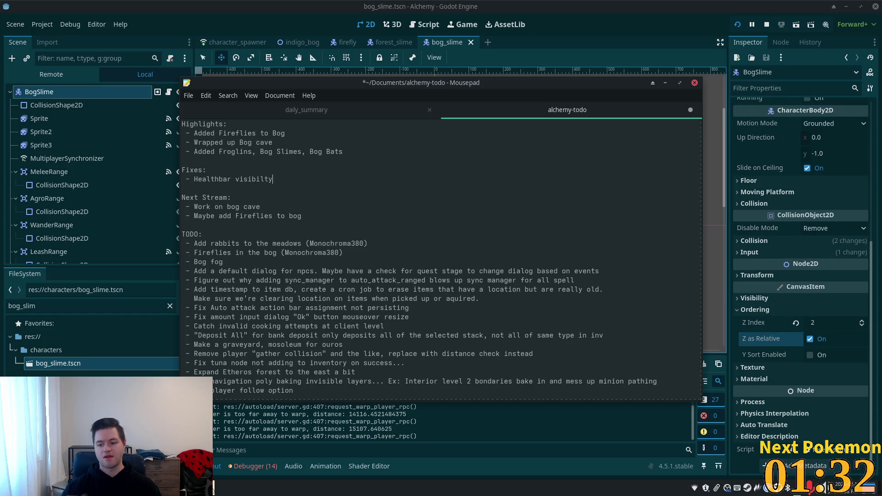
# Delete the two Next Stream items and bring the Godot editor back to the front
pyautogui.moveTo(309, 219); pyautogui.dragTo(193, 205)
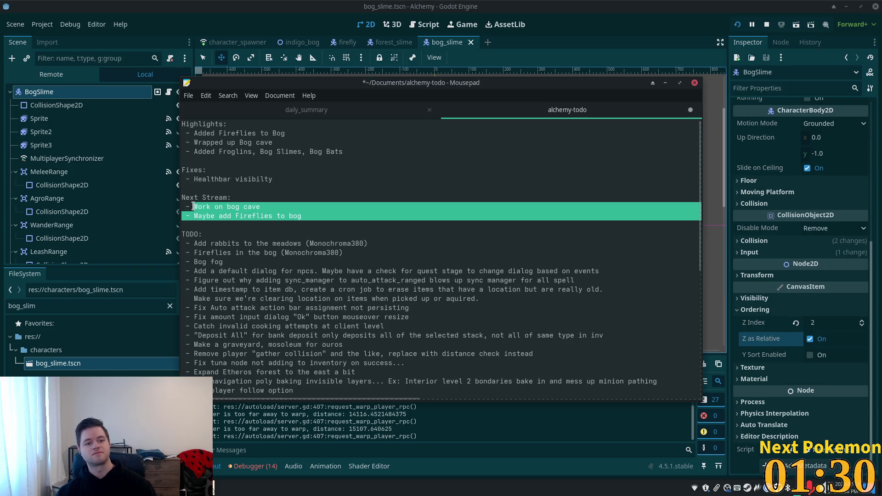
pyautogui.press('BackSpace')
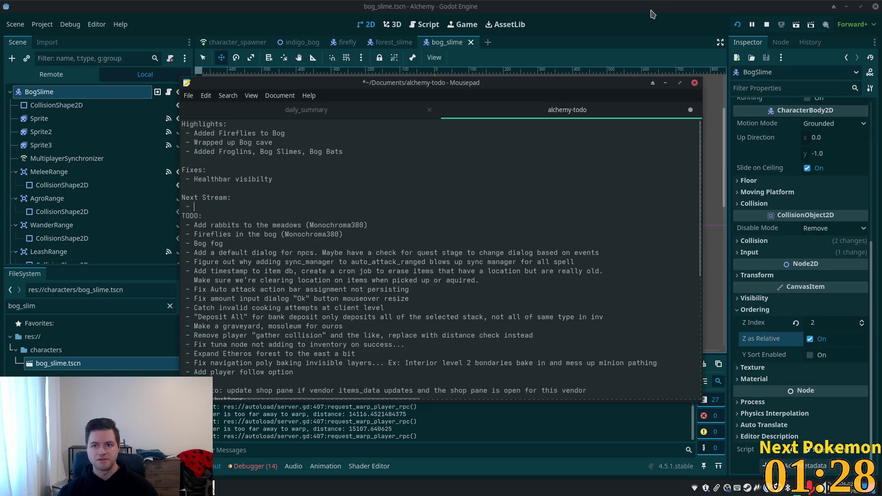
pyautogui.click(652, 9)
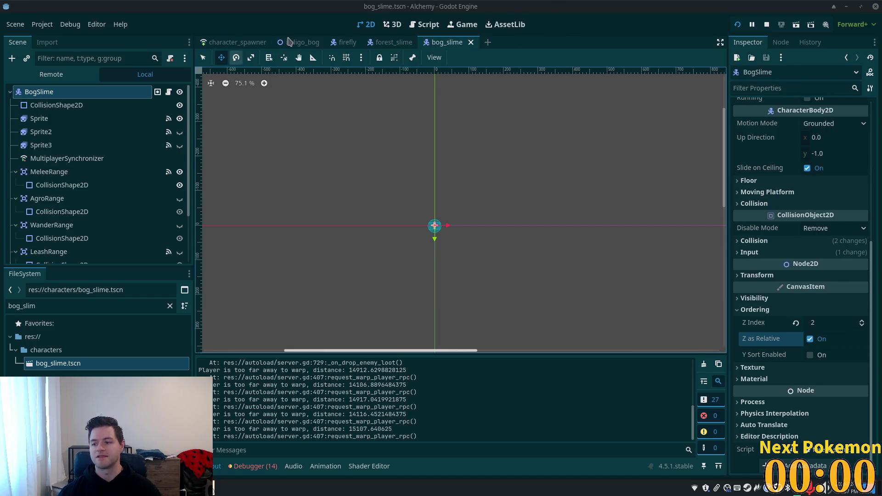
# Open sunken_pass.tscn through Quick Open by searching 'sunken'
pyautogui.hotkey('alt', 'shift', 'o')
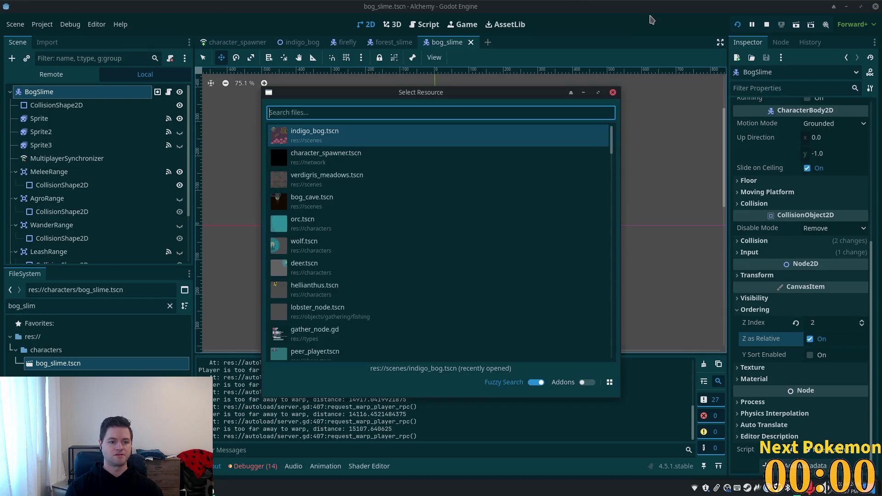
pyautogui.write('sunken')
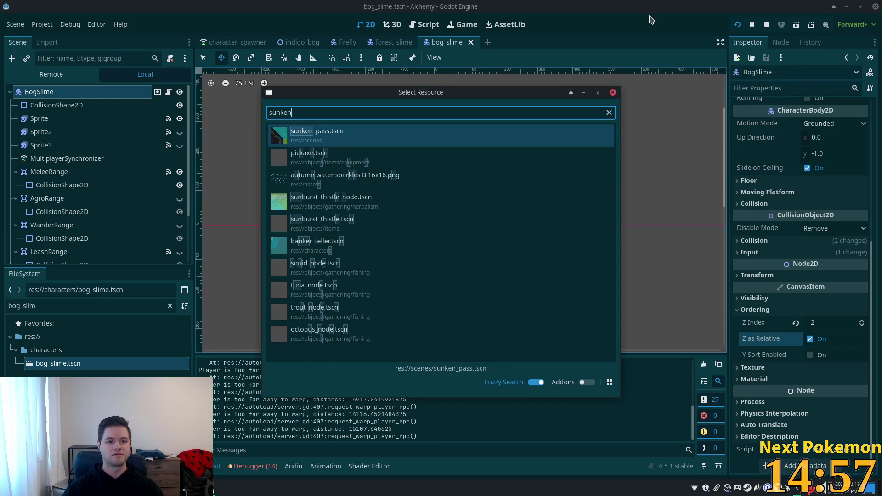
pyautogui.doubleClick(355, 133)
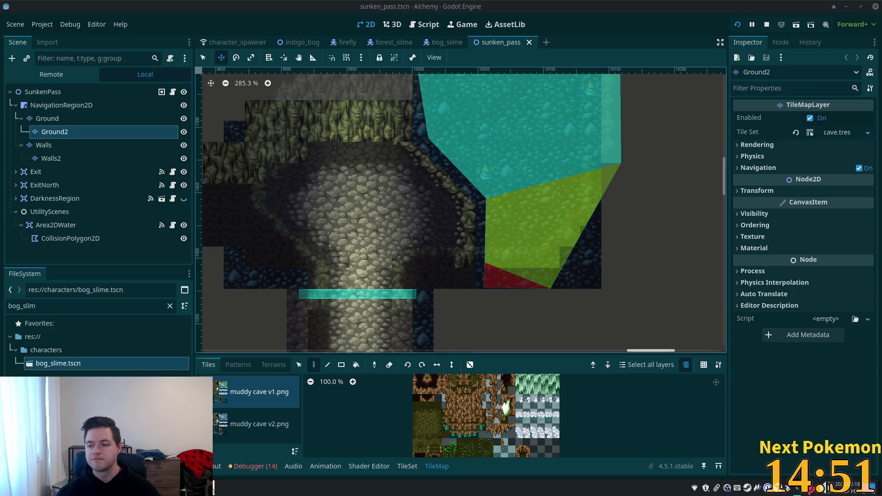
pyautogui.scroll(-4, 399, 209)
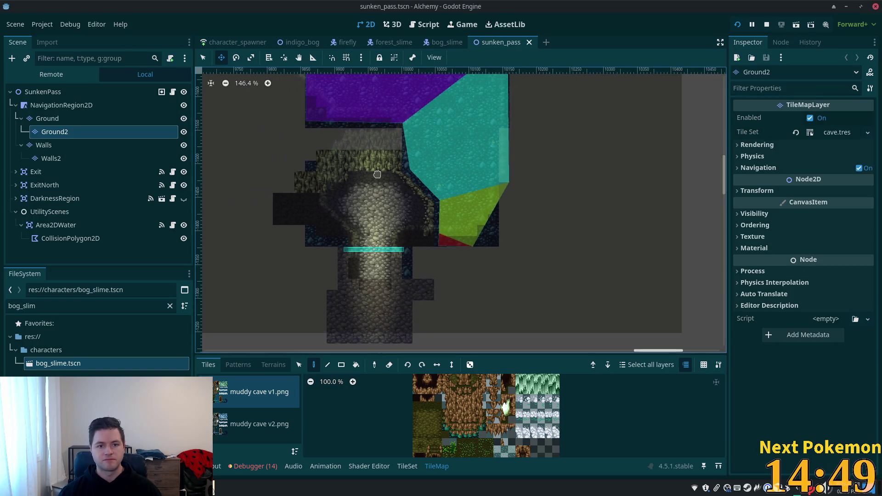
pyautogui.scroll(3, 375, 177)
pyautogui.scroll(-2, 365, 156)
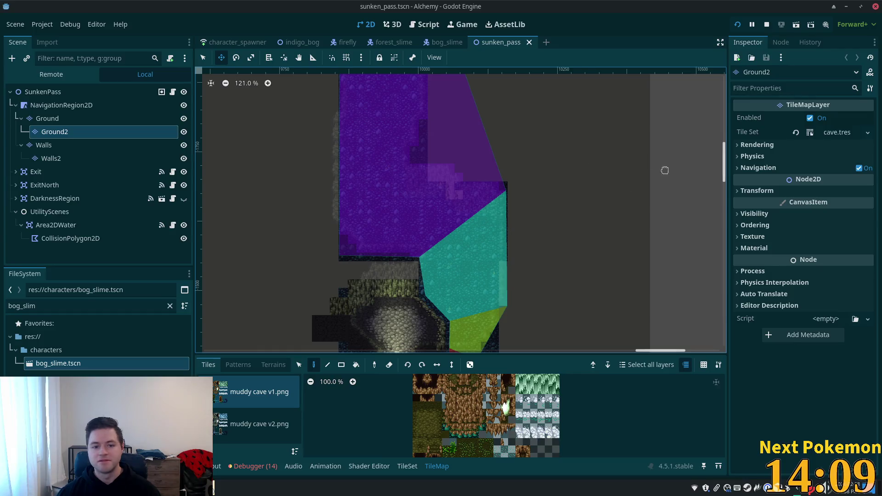
pyautogui.scroll(-5, 380, 216)
pyautogui.scroll(4, 400, 200)
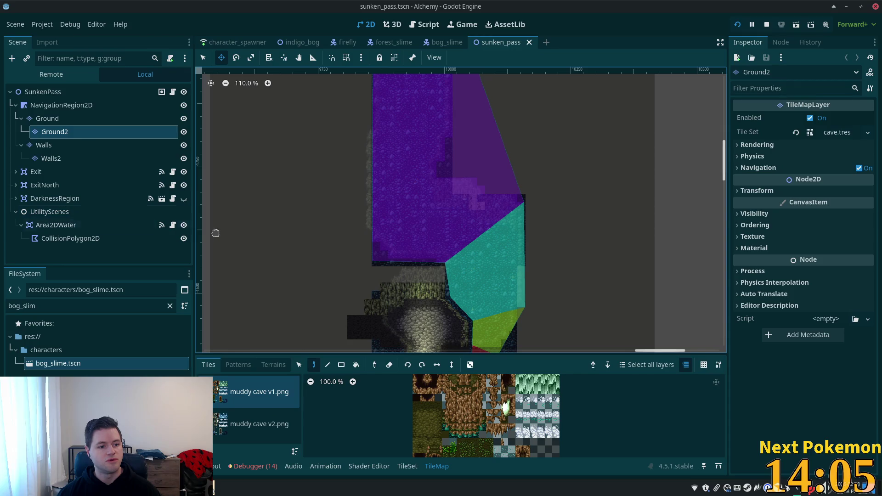
pyautogui.click(184, 238)
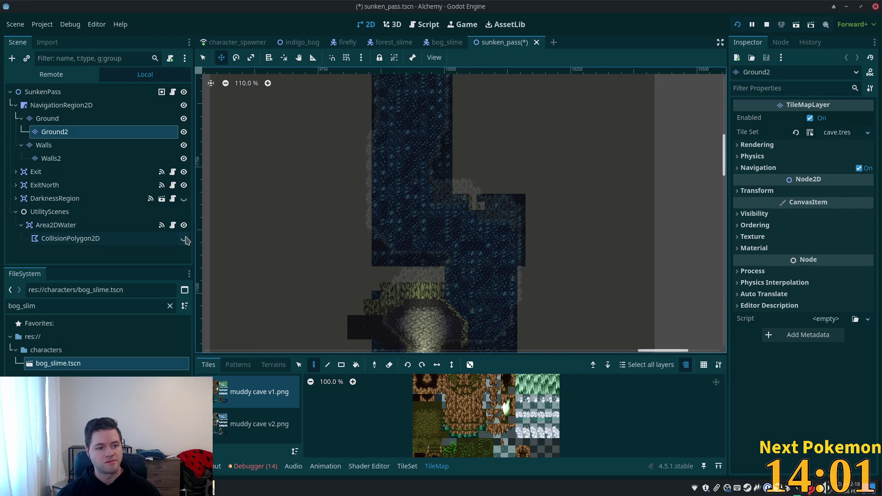
pyautogui.click(184, 239)
pyautogui.click(184, 225)
pyautogui.scroll(4, 367, 160)
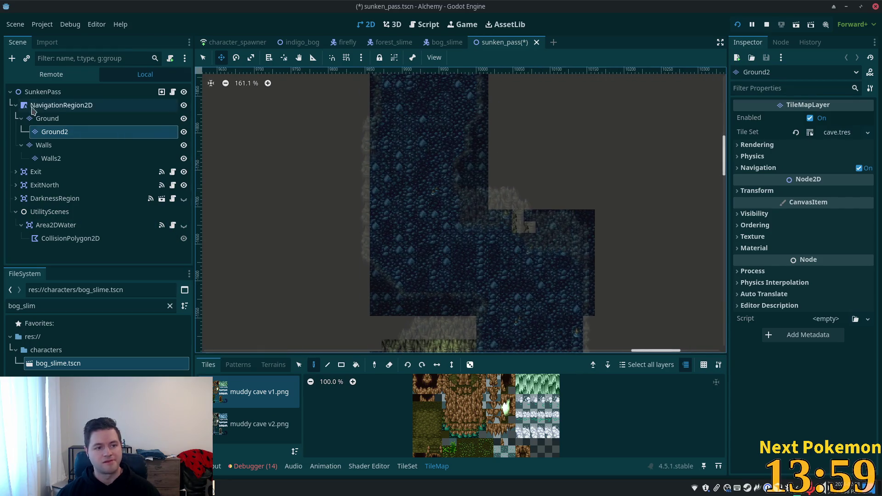
pyautogui.click(32, 105)
pyautogui.click(46, 118)
pyautogui.scroll(5, 429, 190)
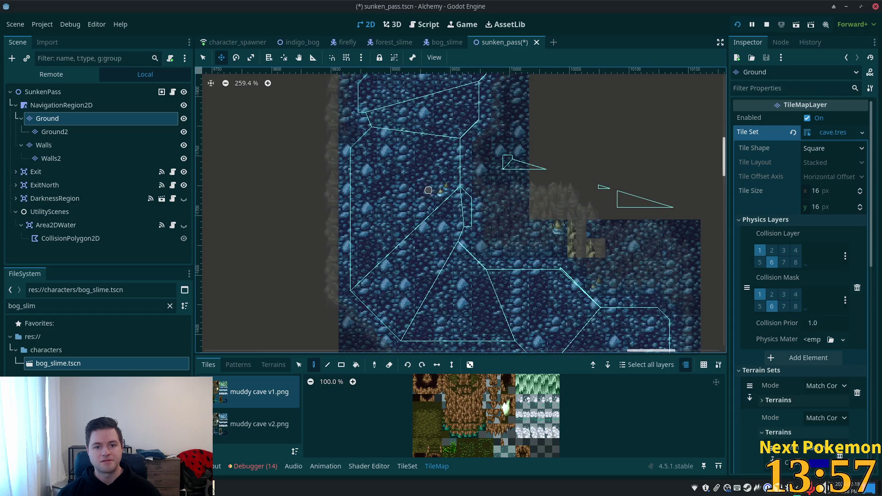
pyautogui.scroll(-10, 429, 190)
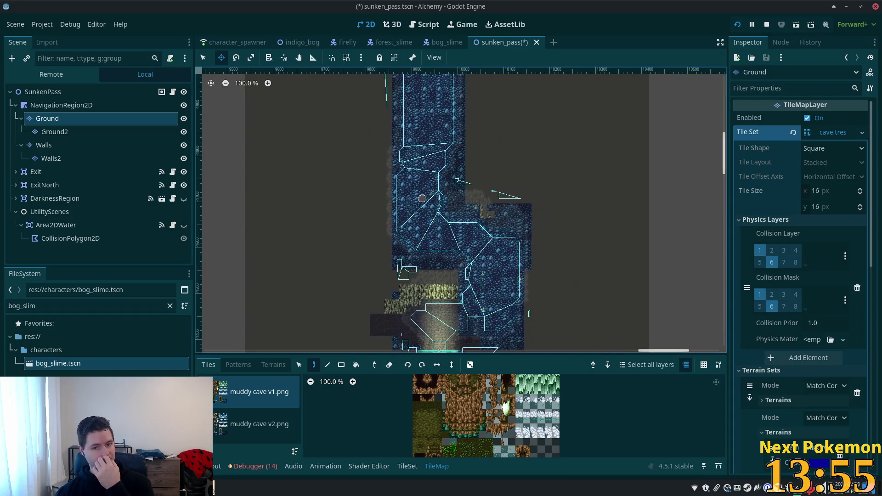
pyautogui.scroll(-4, 423, 199)
pyautogui.scroll(3, 459, 195)
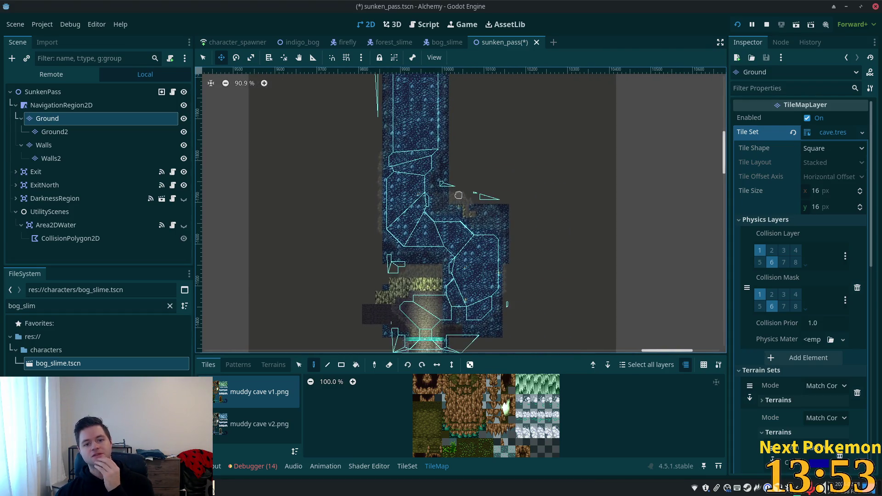
pyautogui.scroll(6, 458, 196)
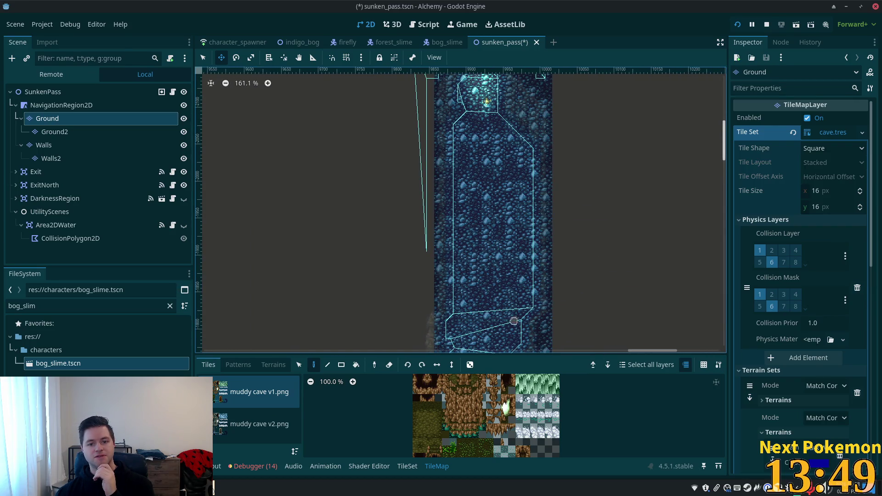
pyautogui.moveTo(514, 321)
pyautogui.mouseDown()
pyautogui.moveTo(505, 193)
pyautogui.moveTo(423, 230)
pyautogui.moveTo(378, 332)
pyautogui.mouseUp()
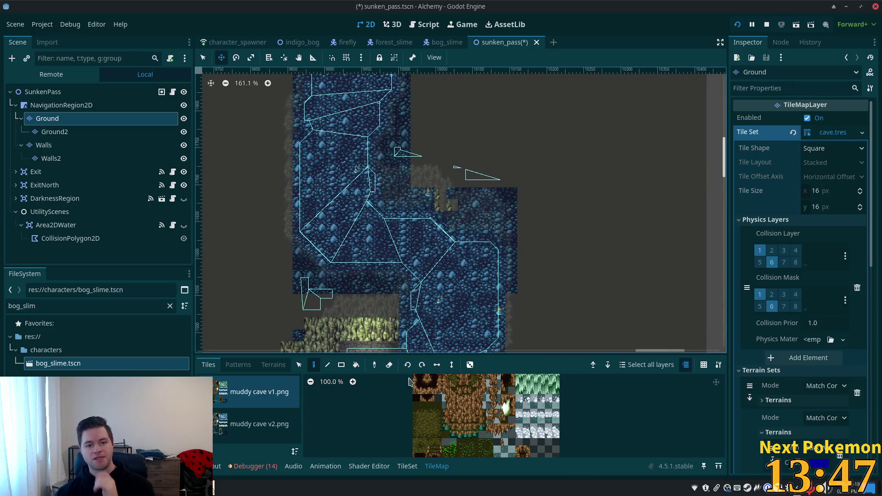
pyautogui.moveTo(389, 166); pyautogui.dragTo(460, 258)
pyautogui.moveTo(331, 152); pyautogui.dragTo(363, 189)
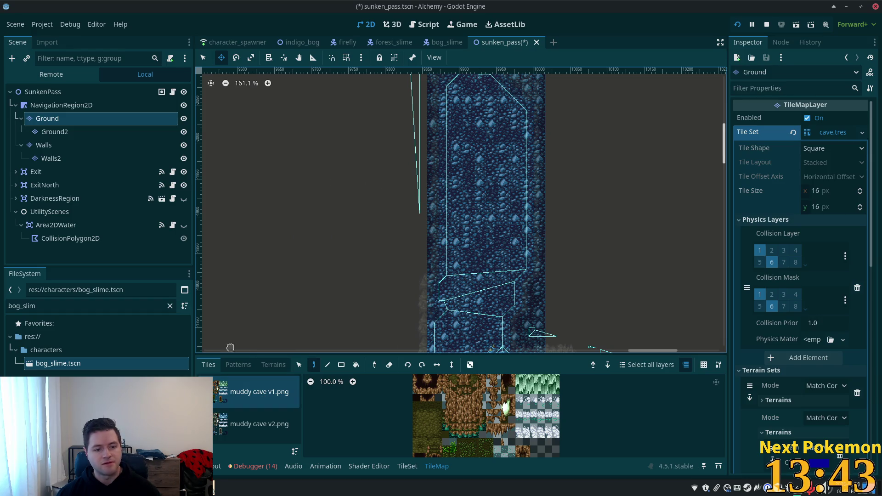
# Select the Light Water terrain from muddy cave v2.png and use the Rect tool
pyautogui.click(250, 425)
pyautogui.click(275, 365)
pyautogui.scroll(-3, 262, 416)
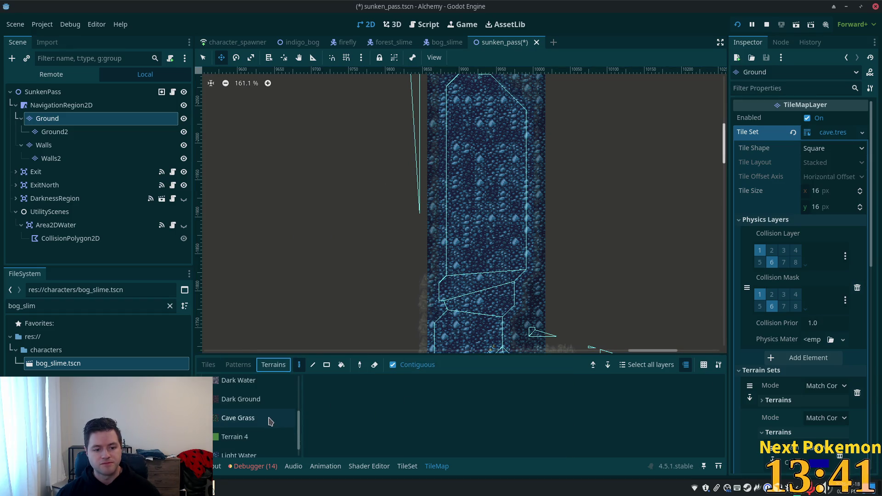
pyautogui.click(243, 442)
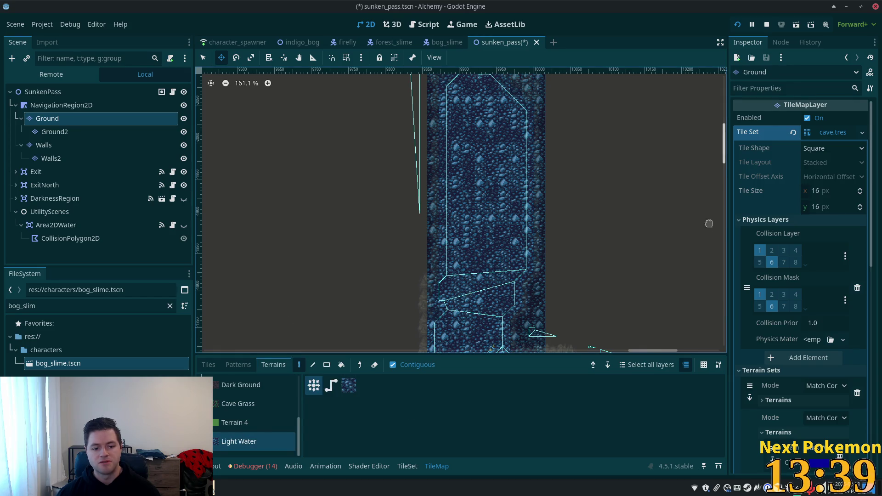
pyautogui.scroll(-3, 611, 189)
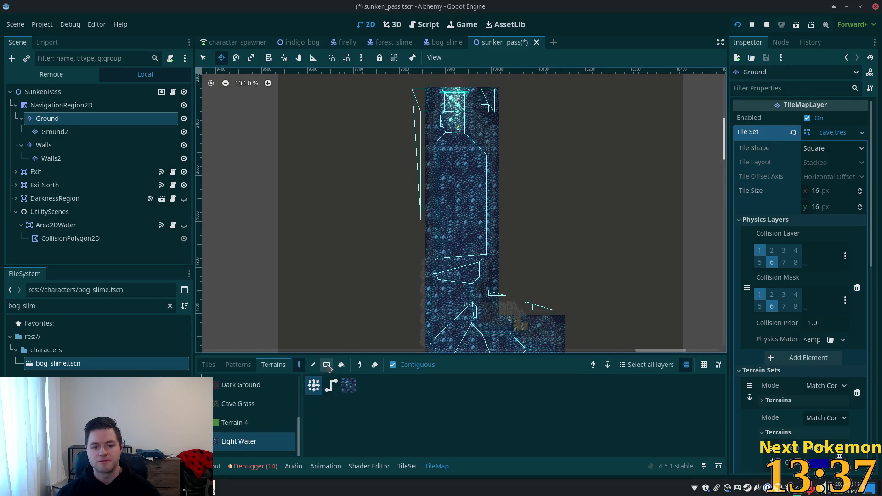
pyautogui.click(327, 366)
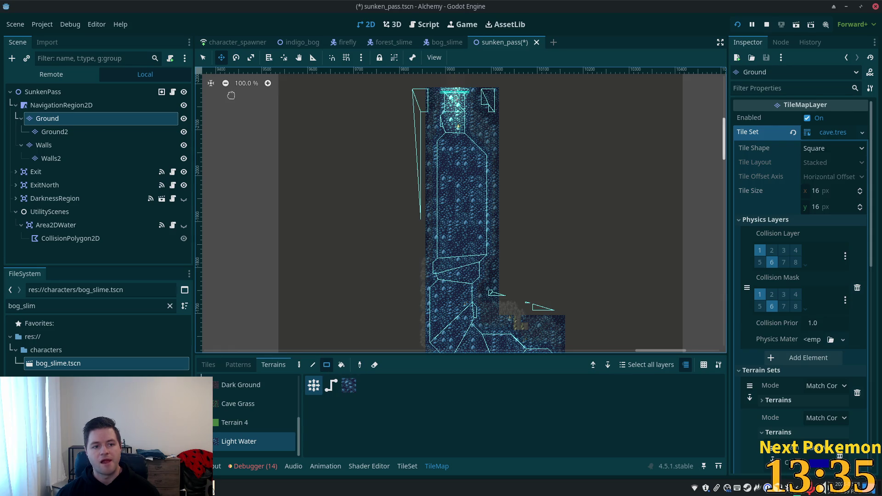
pyautogui.click(202, 58)
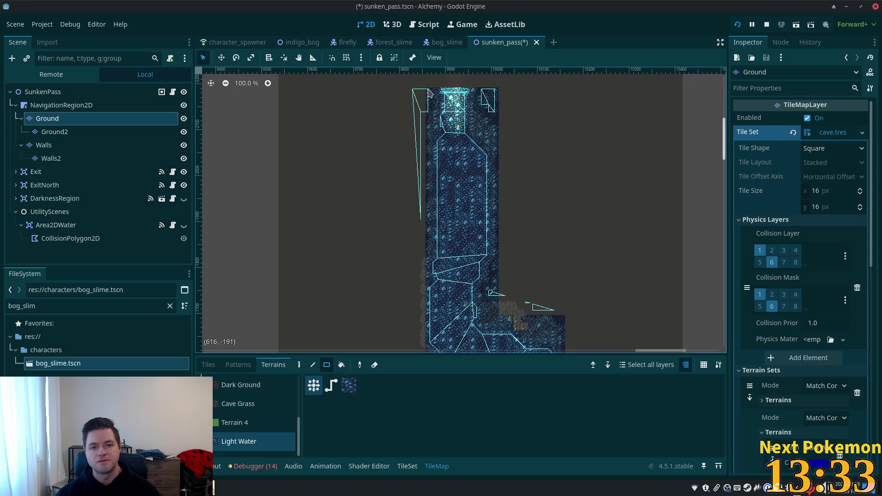
# Fill the long cave column with Light Water, check the Ground2, Walls and Walls2 layers, then return to Ground
pyautogui.moveTo(428, 90)
pyautogui.mouseDown()
pyautogui.moveTo(475, 321)
pyautogui.moveTo(422, 249)
pyautogui.moveTo(482, 341)
pyautogui.moveTo(498, 339)
pyautogui.moveTo(474, 197)
pyautogui.moveTo(490, 305)
pyautogui.moveTo(474, 284)
pyautogui.moveTo(474, 258)
pyautogui.mouseUp()
pyautogui.scroll(-4, 490, 299)
pyautogui.scroll(-4, 483, 257)
pyautogui.scroll(2, 511, 266)
pyautogui.scroll(2, 501, 250)
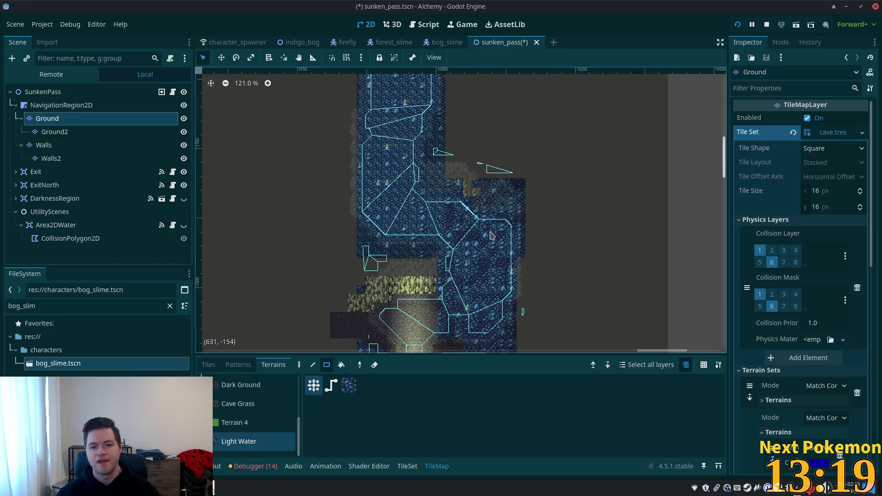
pyautogui.click(52, 132)
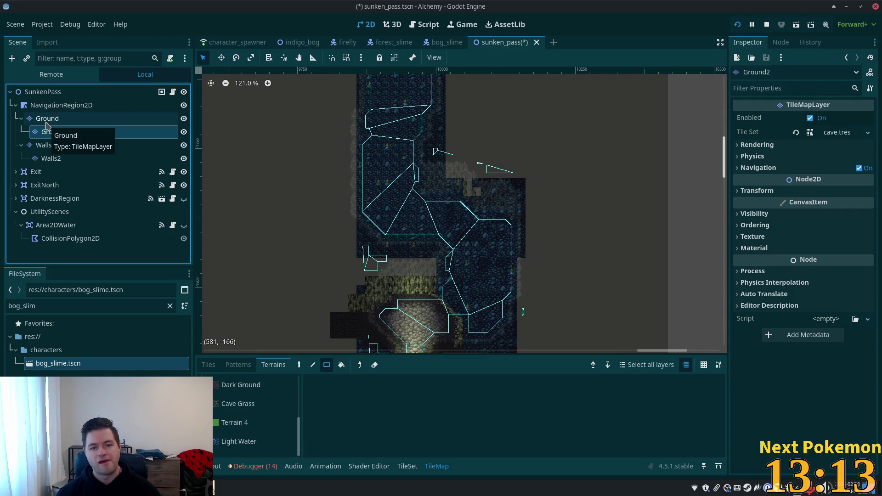
pyautogui.click(48, 147)
pyautogui.click(50, 158)
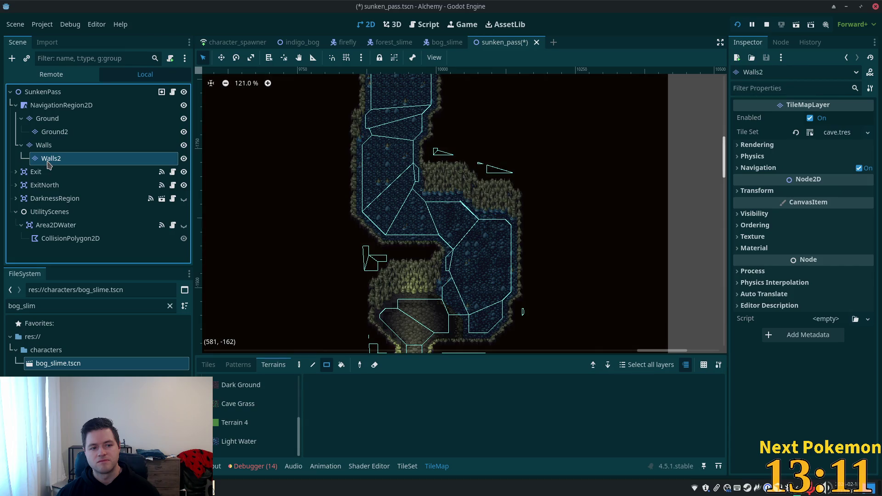
pyautogui.click(49, 122)
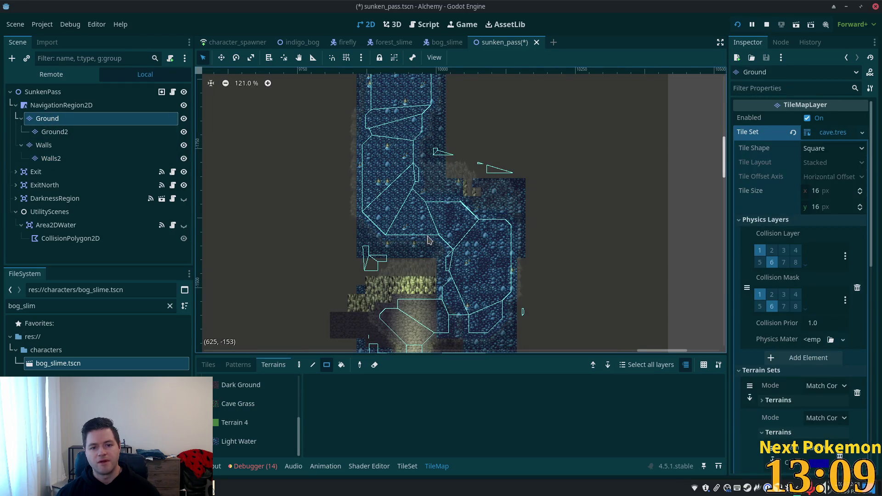
pyautogui.scroll(6, 420, 237)
pyautogui.scroll(-4, 417, 230)
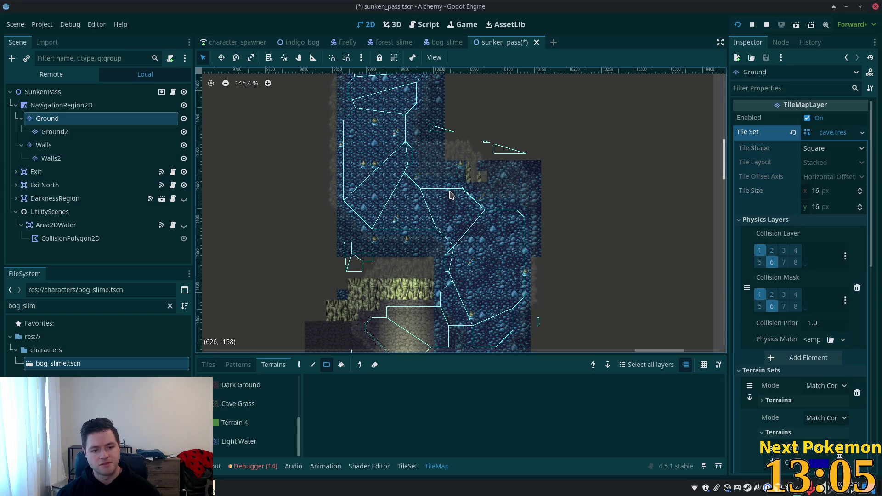
# Paint more Light Water rectangles and strips across the cave floor, then save the scene
pyautogui.click(239, 441)
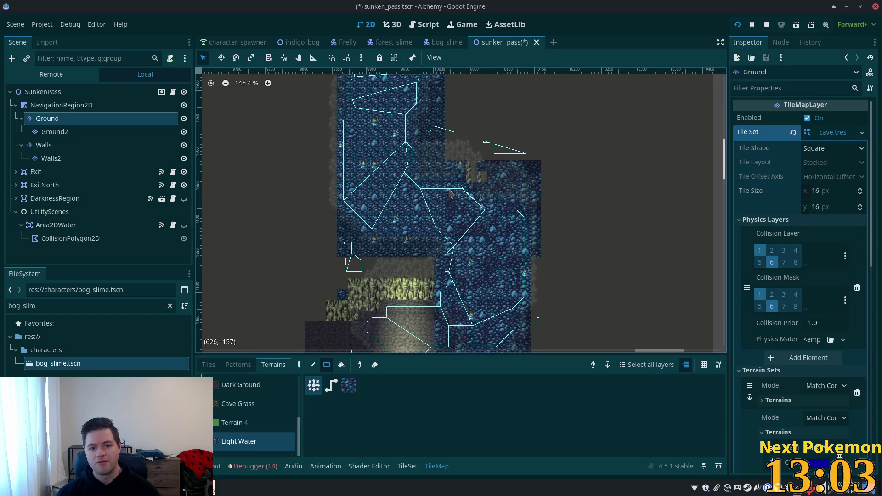
pyautogui.moveTo(445, 161)
pyautogui.mouseDown()
pyautogui.moveTo(501, 331)
pyautogui.moveTo(481, 317)
pyautogui.moveTo(529, 322)
pyautogui.moveTo(510, 317)
pyautogui.moveTo(504, 263)
pyautogui.moveTo(544, 312)
pyautogui.moveTo(538, 286)
pyautogui.mouseUp()
pyautogui.scroll(1, 501, 332)
pyautogui.scroll(-1, 510, 317)
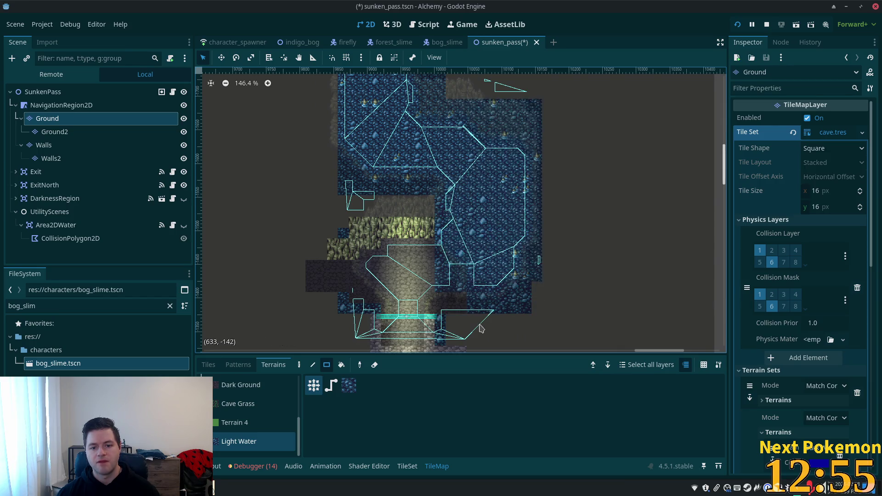
pyautogui.scroll(1, 480, 329)
pyautogui.moveTo(473, 283); pyautogui.dragTo(535, 315)
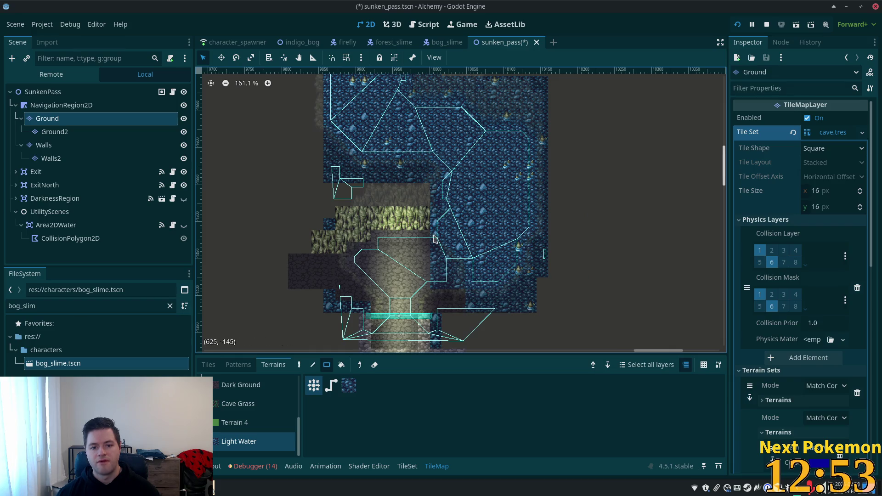
pyautogui.moveTo(436, 161); pyautogui.dragTo(466, 281)
pyautogui.moveTo(441, 183)
pyautogui.mouseDown()
pyautogui.moveTo(317, 136)
pyautogui.moveTo(324, 125)
pyautogui.mouseUp()
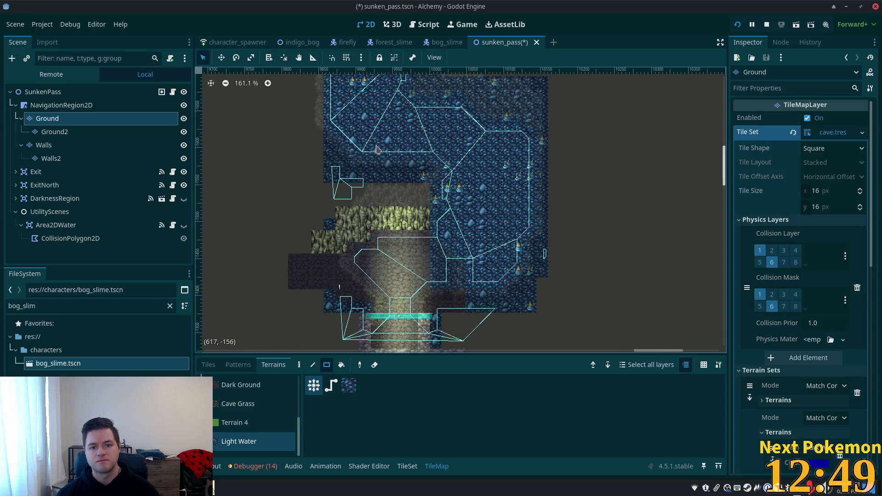
pyautogui.scroll(5, 460, 129)
pyautogui.hotkey('ctrl', 's')
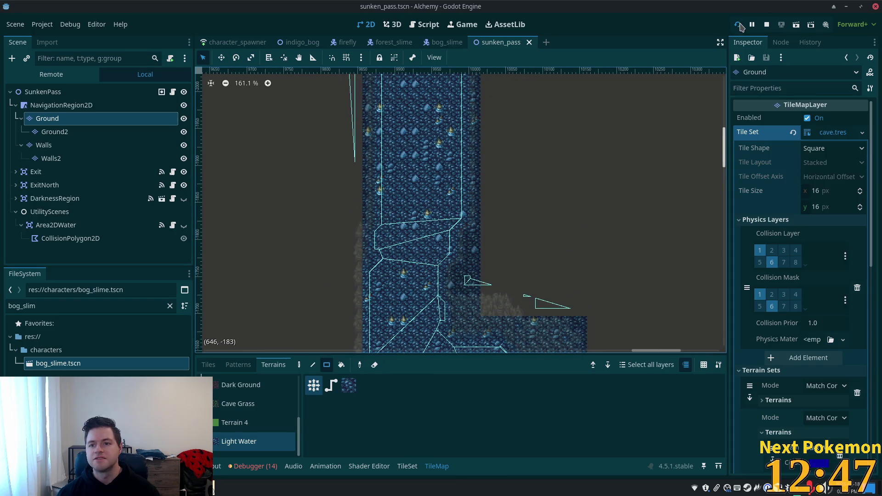
# Bring the cave-scene Alchemy (DEBUG) game window to the front
pyautogui.click(214, 485)
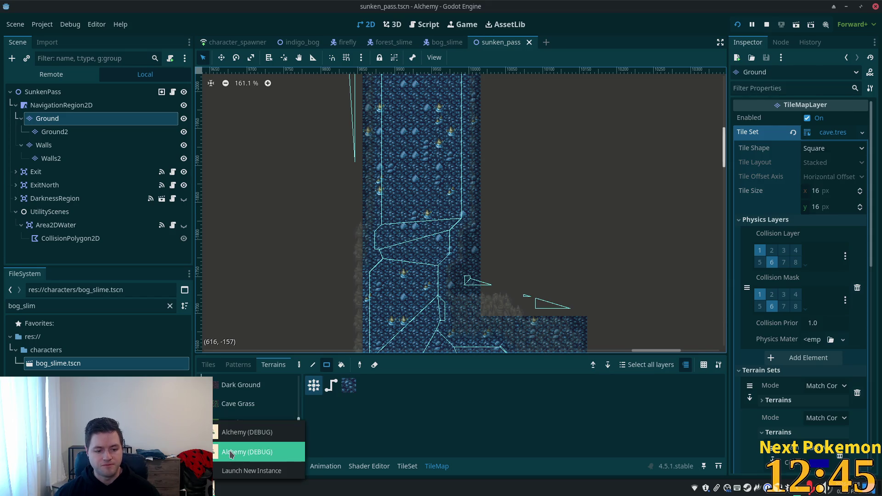
pyautogui.click(230, 452)
pyautogui.click(214, 485)
pyautogui.click(248, 451)
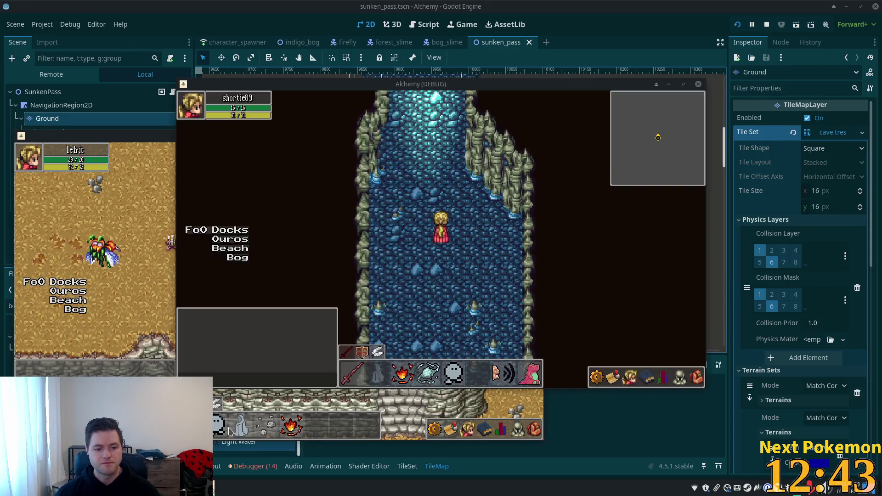
# Walk the player up and down the Light Water cave, then close the game with F8
pyautogui.press('Up')
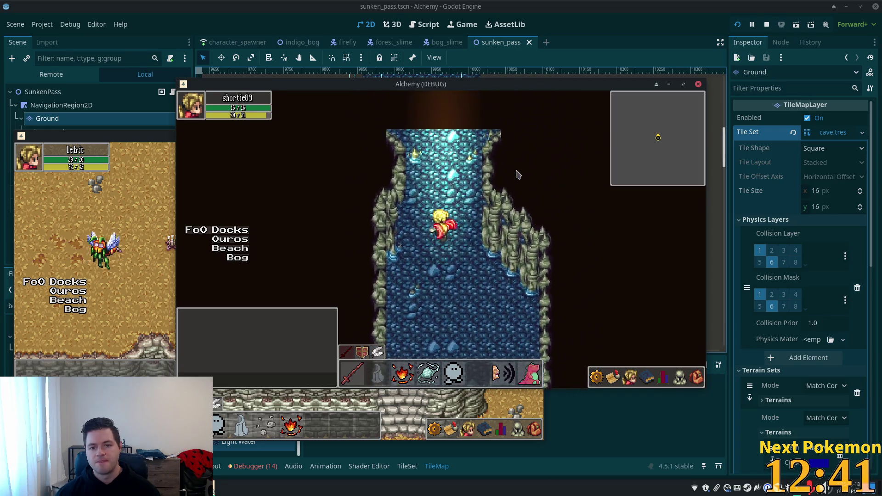
pyautogui.press('Down')
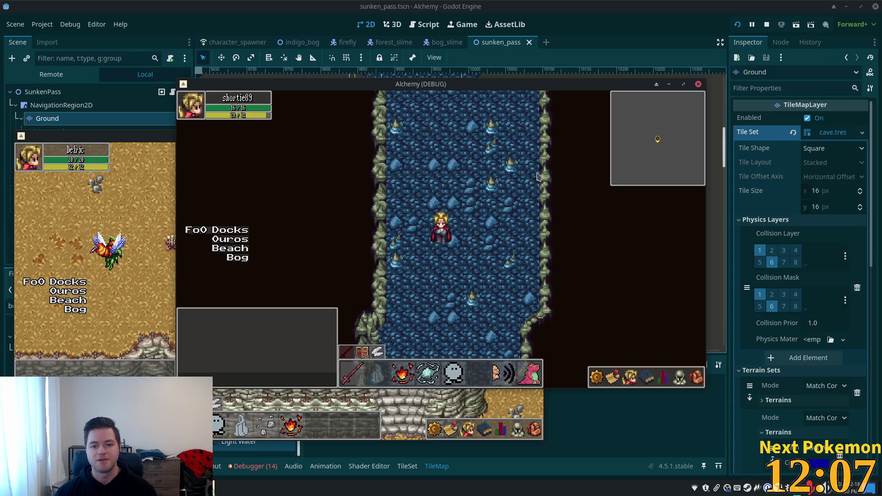
pyautogui.press('F8')
pyautogui.scroll(-3, 450, 230)
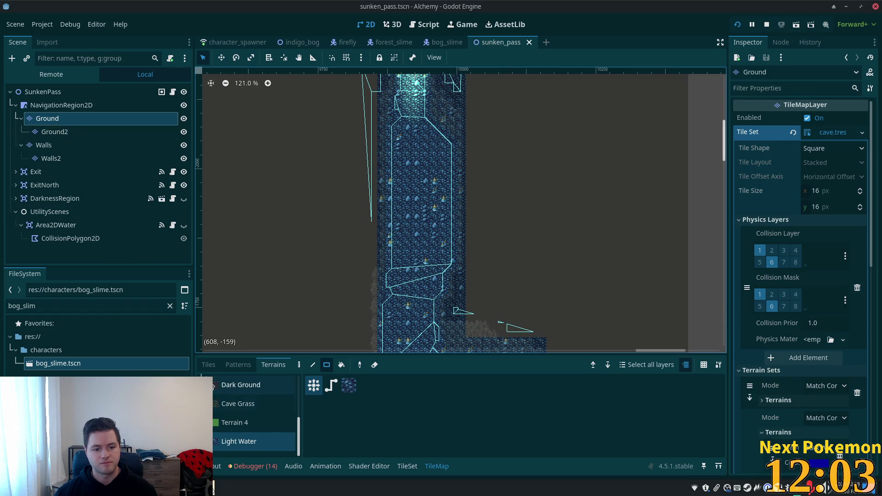
# Choose a single dark water tile from muddy cave v2.png with the Rect tool
pyautogui.click(209, 367)
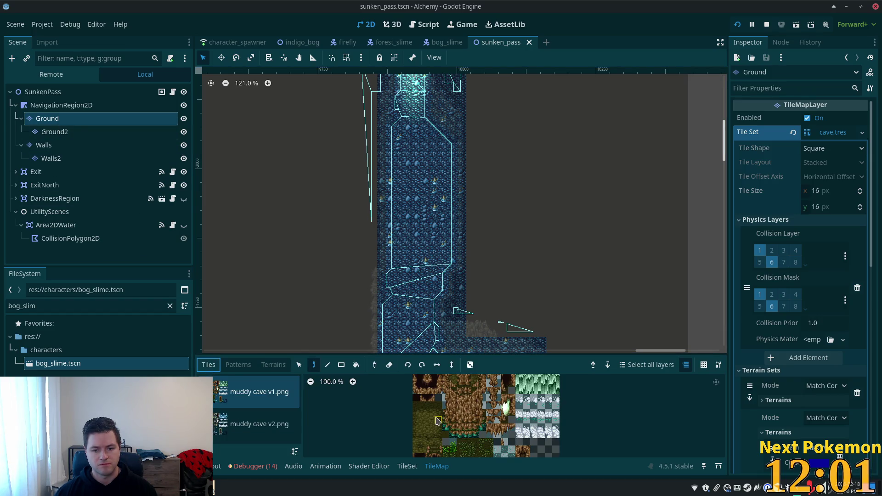
pyautogui.click(258, 423)
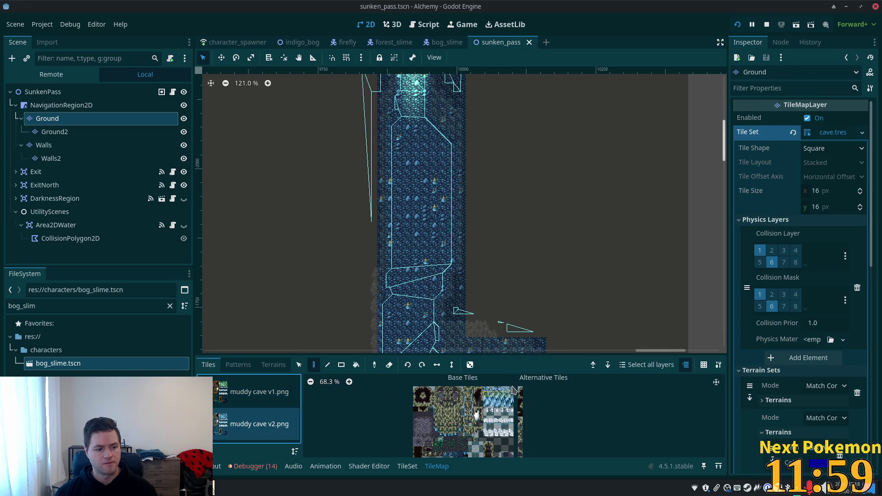
pyautogui.scroll(-3, 444, 426)
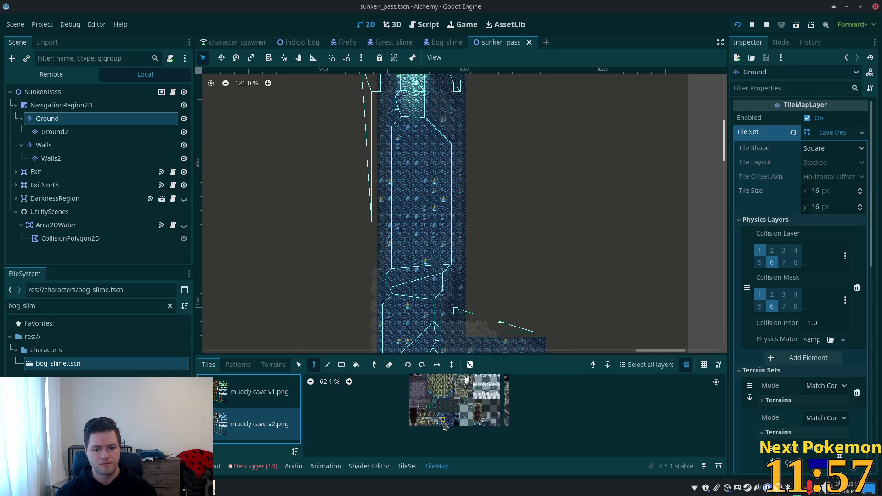
pyautogui.scroll(15, 444, 425)
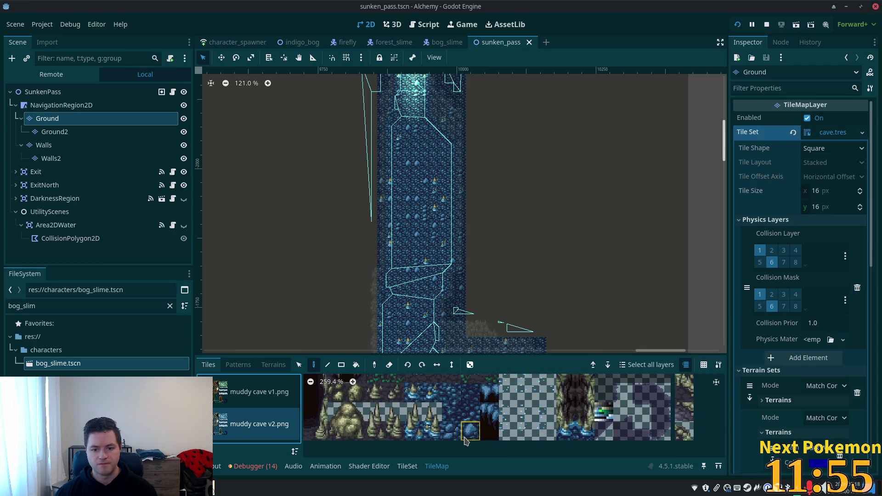
pyautogui.click(470, 393)
pyautogui.scroll(-3, 509, 237)
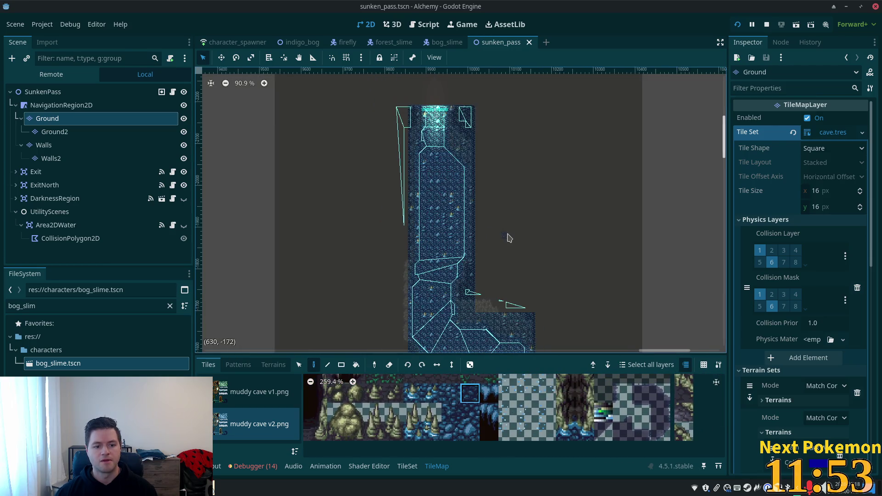
pyautogui.scroll(2, 510, 235)
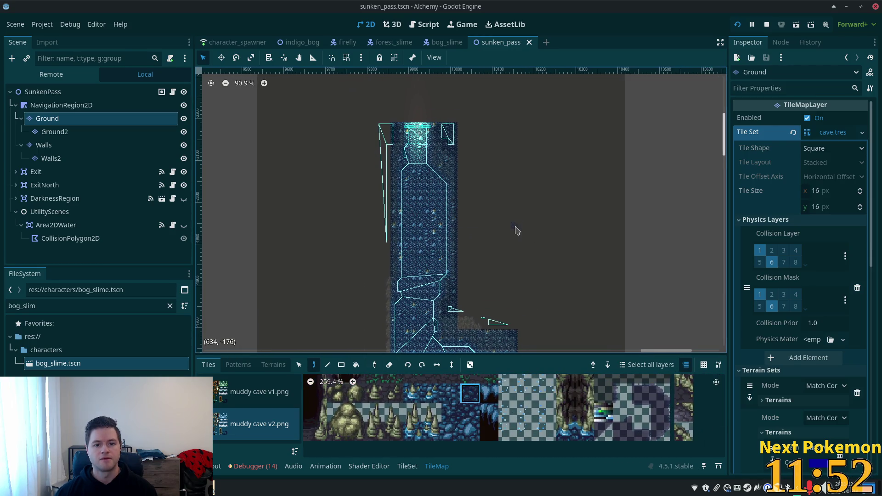
pyautogui.click(340, 367)
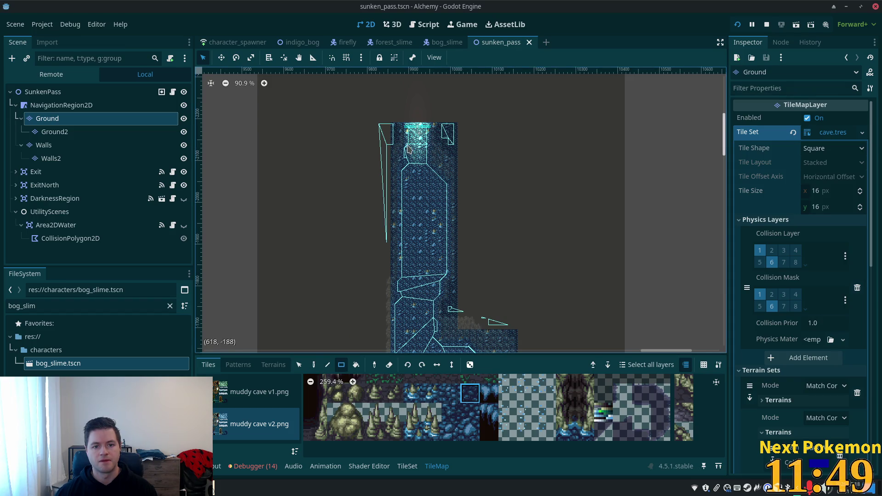
# Paint darker water rectangles and narrow strips on the passage floor, including a 2x5 patch
pyautogui.moveTo(409, 171)
pyautogui.mouseDown()
pyautogui.moveTo(425, 183)
pyautogui.moveTo(432, 237)
pyautogui.mouseUp()
pyautogui.scroll(-2, 441, 225)
pyautogui.hscroll(-1, 442, 225)
pyautogui.moveTo(450, 199); pyautogui.dragTo(449, 227)
pyautogui.moveTo(448, 229)
pyautogui.mouseDown()
pyautogui.moveTo(427, 254)
pyautogui.moveTo(442, 256)
pyautogui.moveTo(439, 239)
pyautogui.mouseUp()
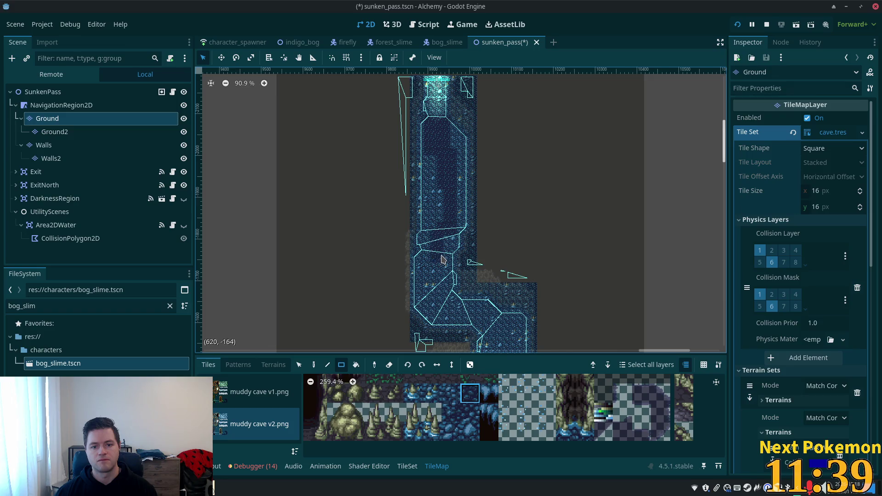
pyautogui.moveTo(438, 287)
pyautogui.mouseDown()
pyautogui.moveTo(417, 205)
pyautogui.moveTo(425, 226)
pyautogui.moveTo(410, 223)
pyautogui.moveTo(462, 233)
pyautogui.moveTo(487, 276)
pyautogui.moveTo(474, 282)
pyautogui.moveTo(488, 281)
pyautogui.mouseUp()
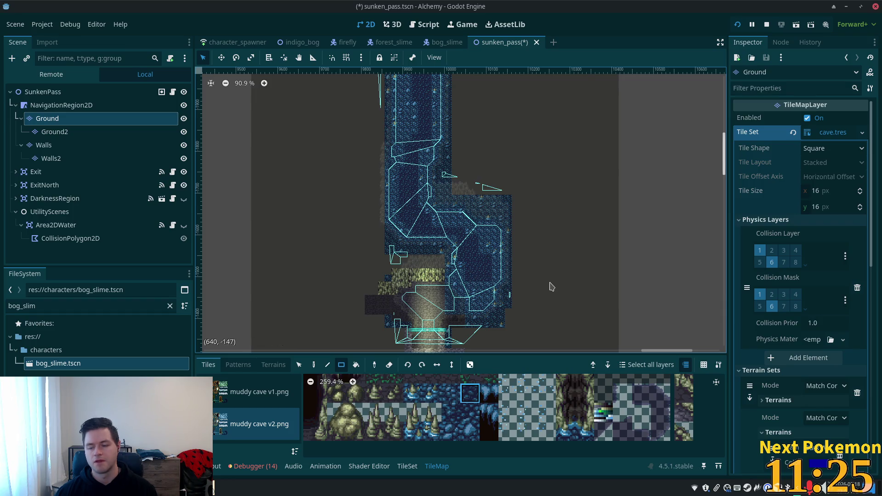
# Save sunken_pass.tscn, then zoom to 259.4% on the upper passage
pyautogui.hotkey('ctrl', 's')
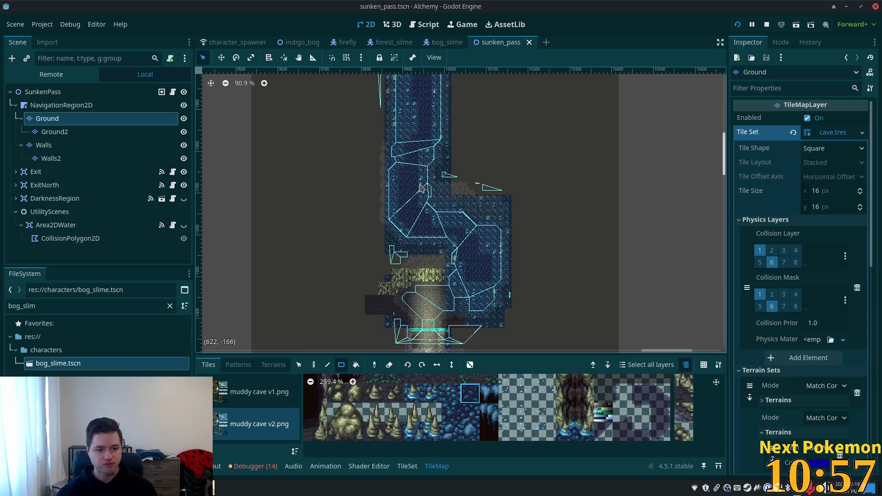
pyautogui.scroll(4, 404, 119)
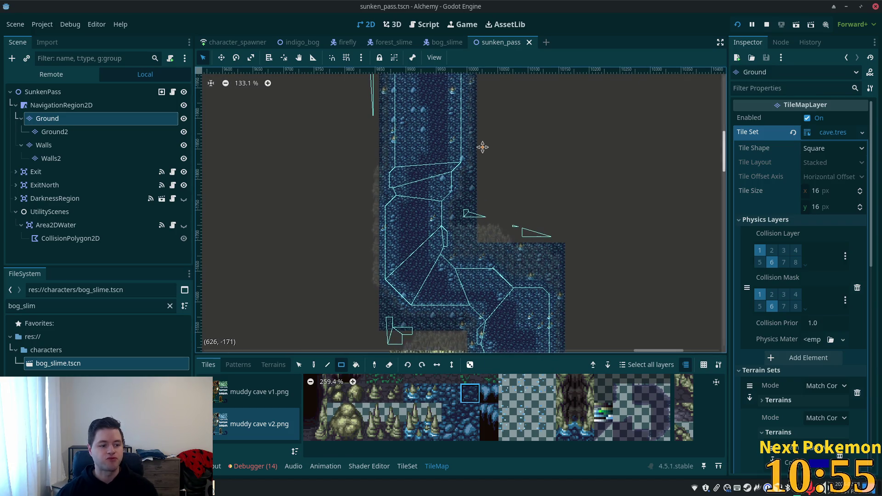
pyautogui.moveTo(483, 147); pyautogui.dragTo(487, 244)
pyautogui.scroll(3, 382, 120)
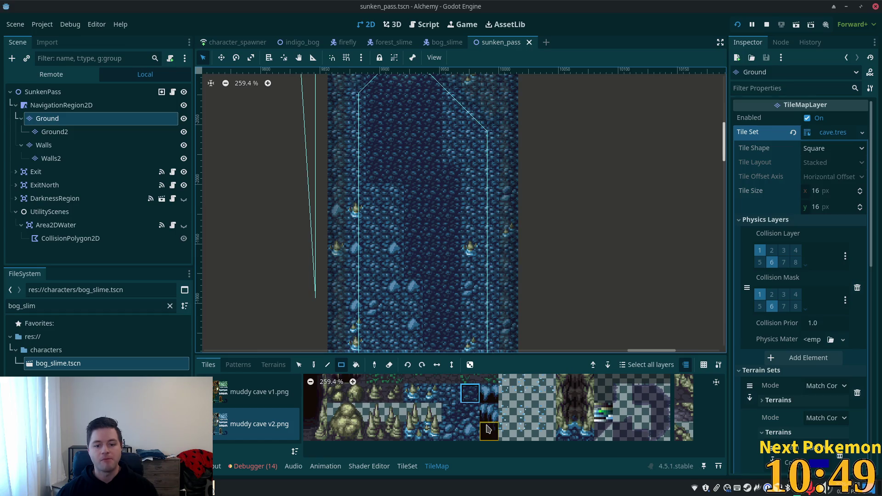
# Paint a single water tile on the upper passage floor with the Paint tool
pyautogui.click(457, 419)
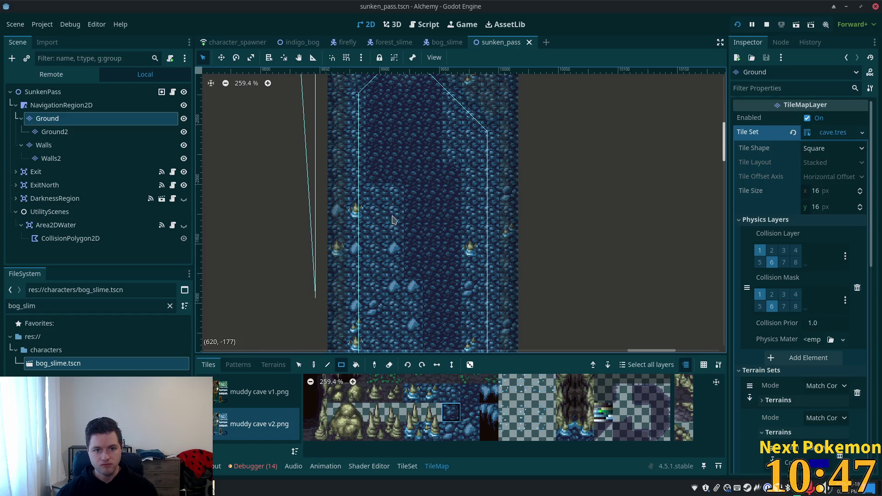
pyautogui.moveTo(394, 220); pyautogui.dragTo(392, 263)
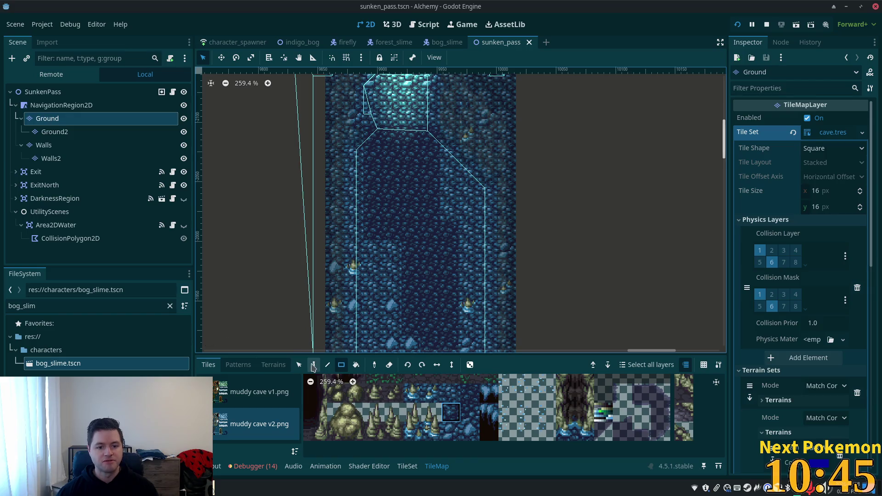
pyautogui.click(313, 365)
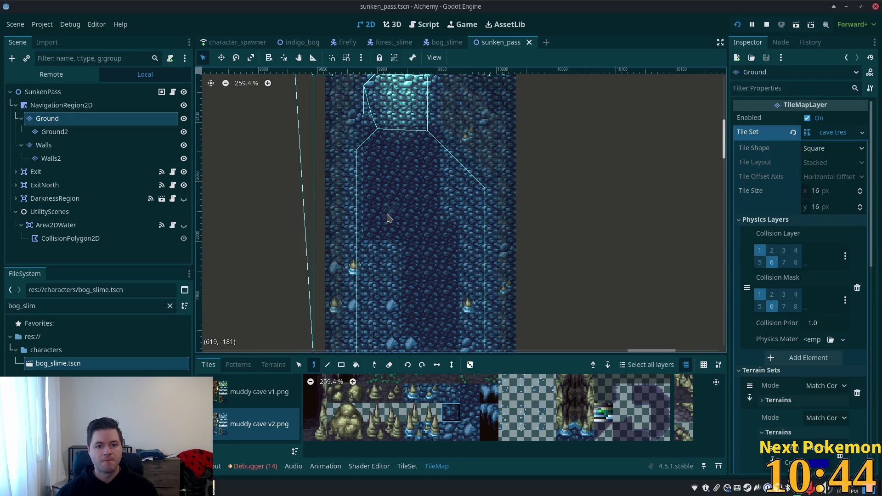
pyautogui.click(374, 139)
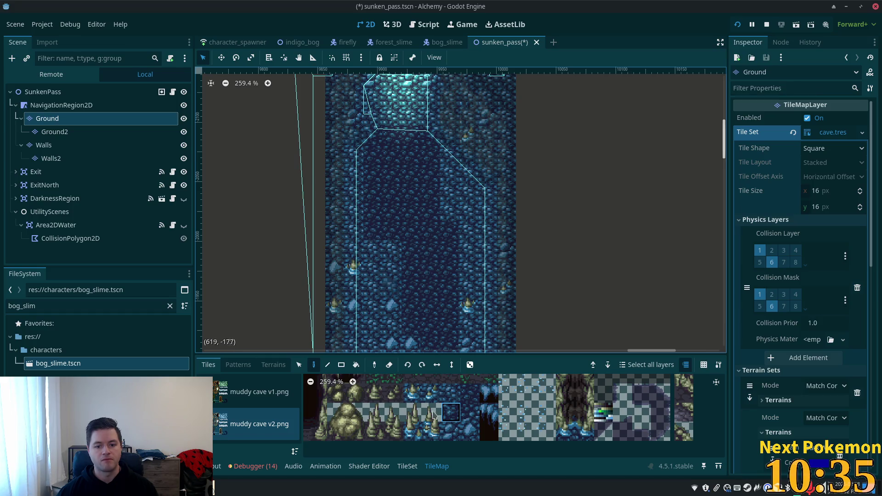
# Pick the neighbouring water tile and move through the passage to the next spot to paint
pyautogui.click(470, 412)
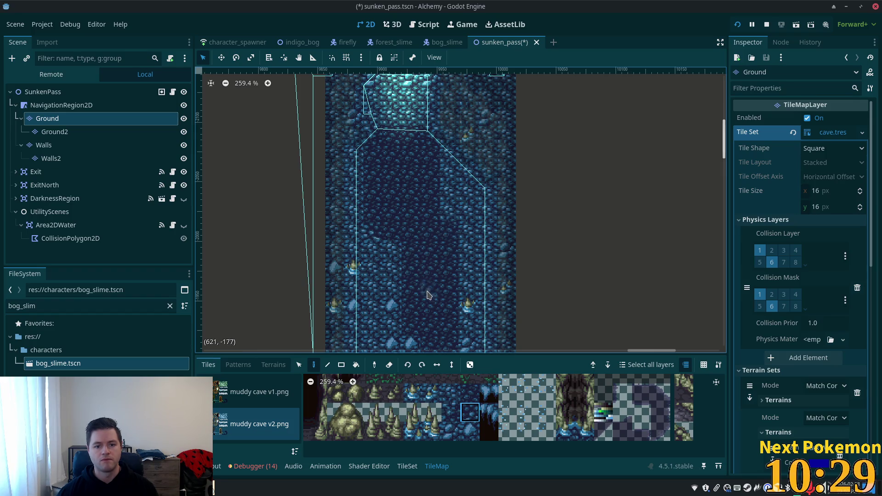
pyautogui.scroll(-3, 424, 230)
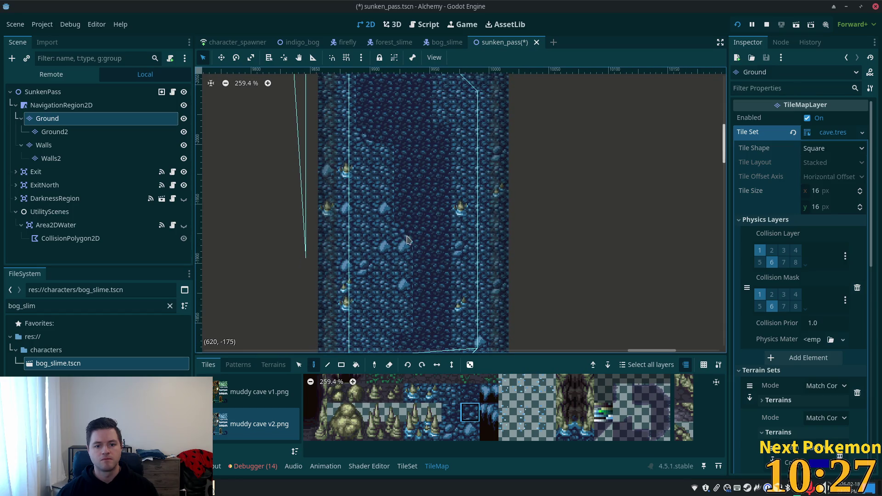
pyautogui.scroll(-3, 437, 255)
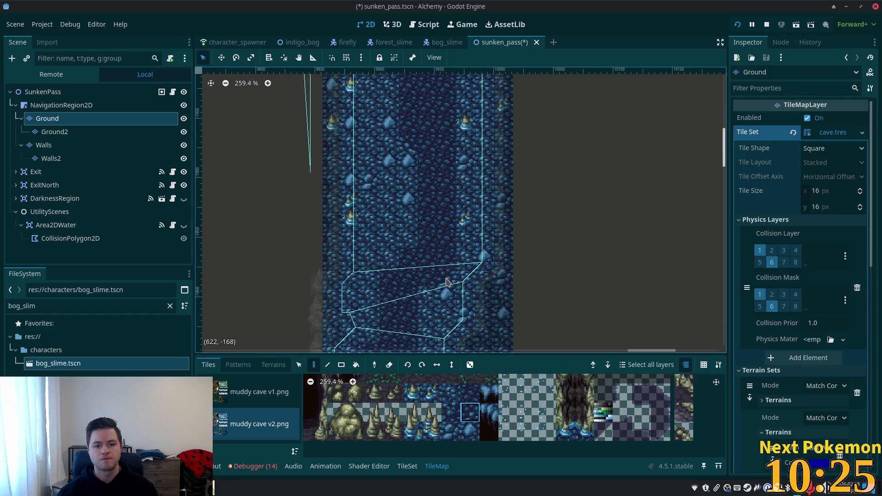
pyautogui.scroll(-4, 413, 294)
pyautogui.hscroll(-2, 429, 225)
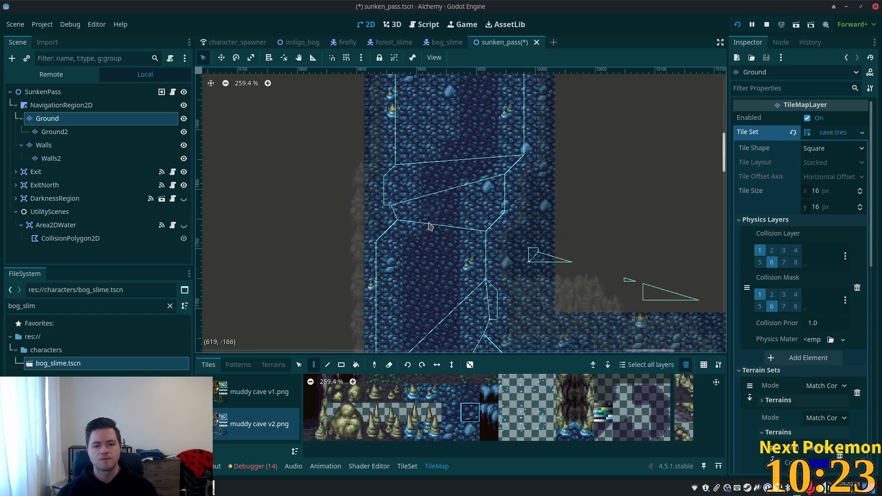
pyautogui.scroll(-4, 429, 226)
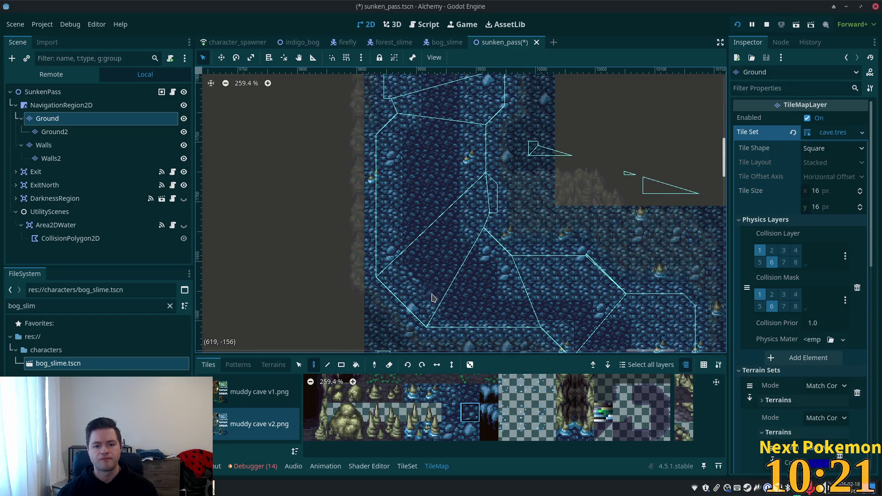
pyautogui.hscroll(5, 422, 257)
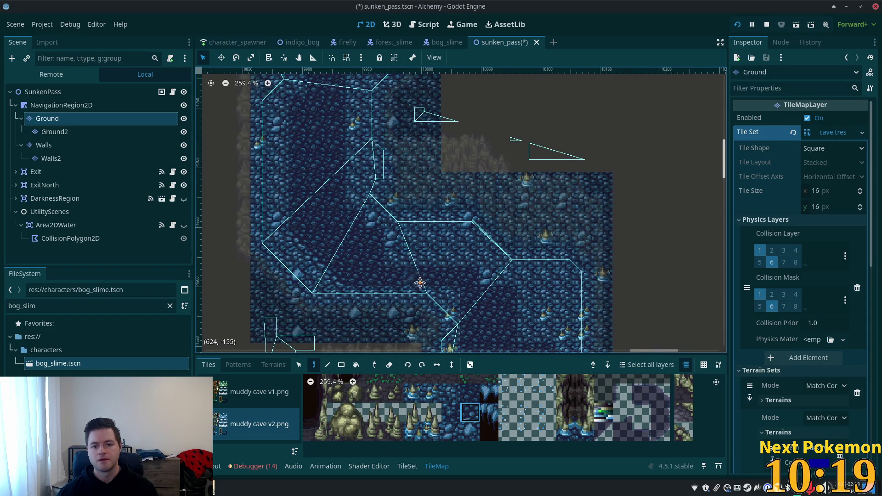
pyautogui.scroll(-4, 400, 198)
pyautogui.hscroll(3, 399, 198)
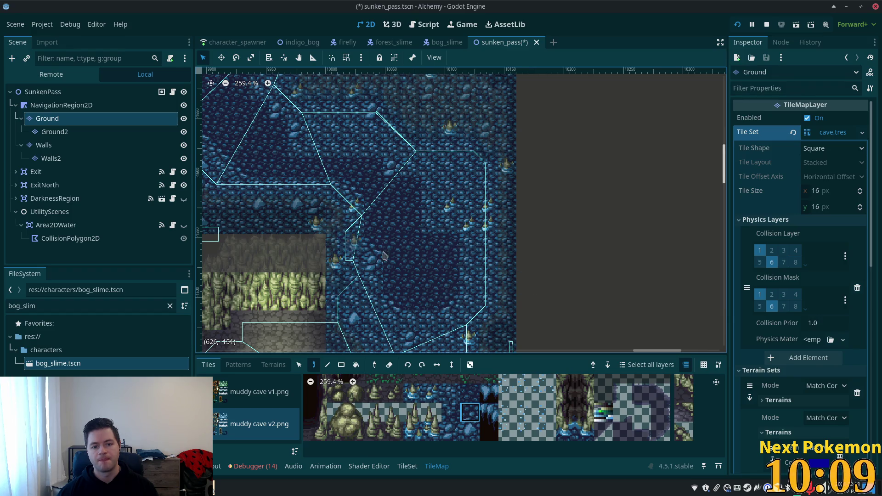
# Switch between several water tiles in the atlas while surveying the cave channel
pyautogui.click(454, 416)
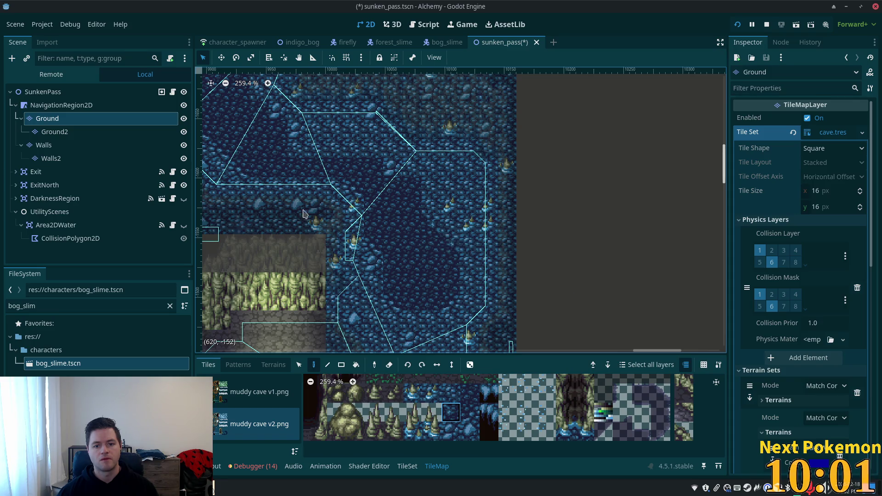
pyautogui.scroll(3, 303, 214)
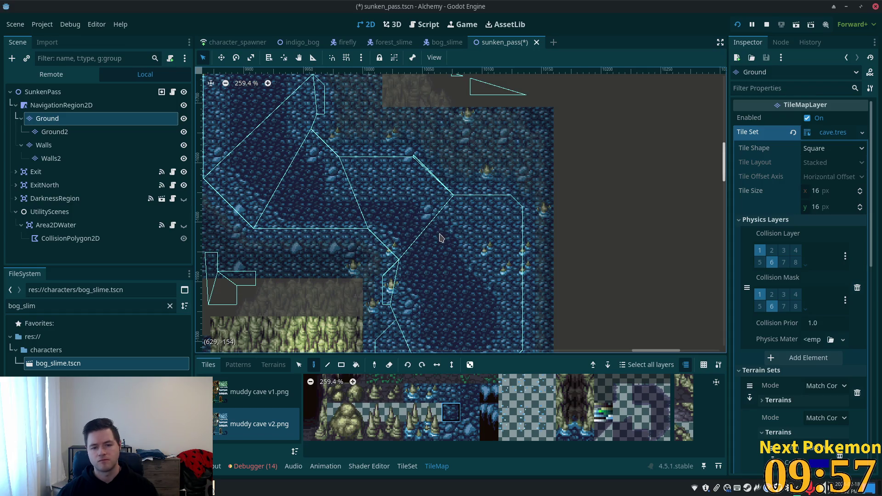
pyautogui.click(465, 416)
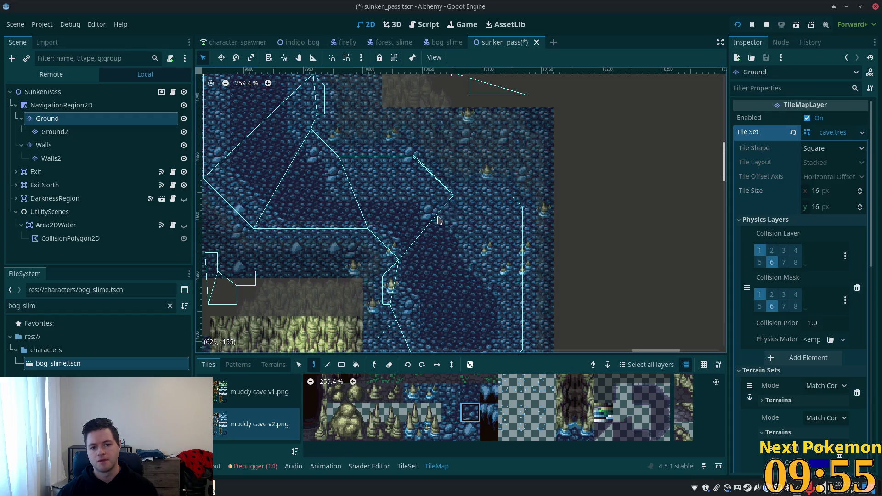
pyautogui.click(450, 414)
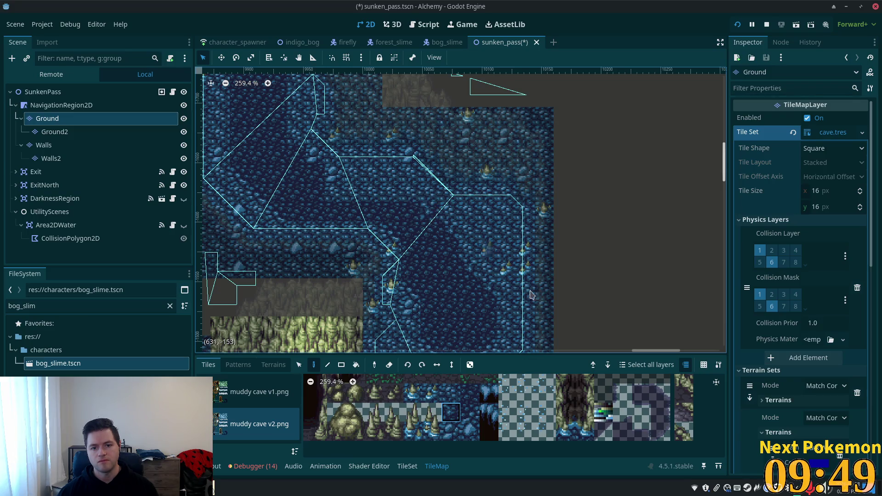
pyautogui.hscroll(-5, 524, 269)
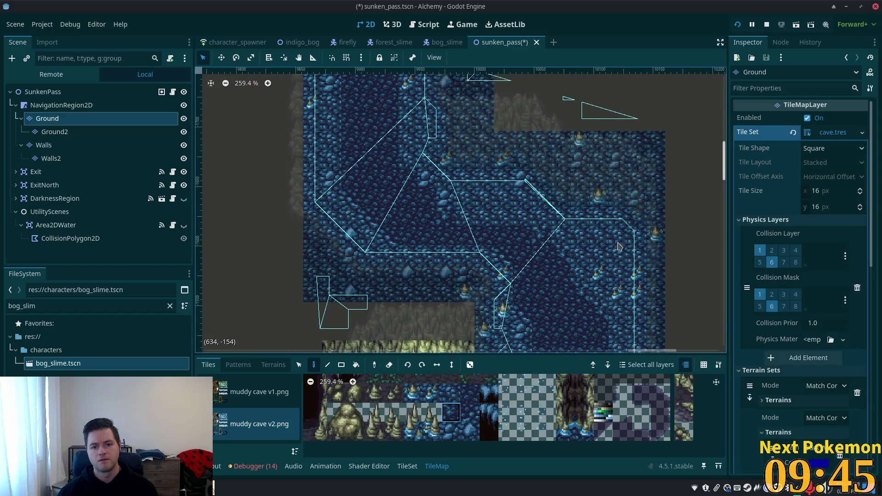
pyautogui.scroll(3, 618, 247)
pyautogui.hscroll(-3, 619, 247)
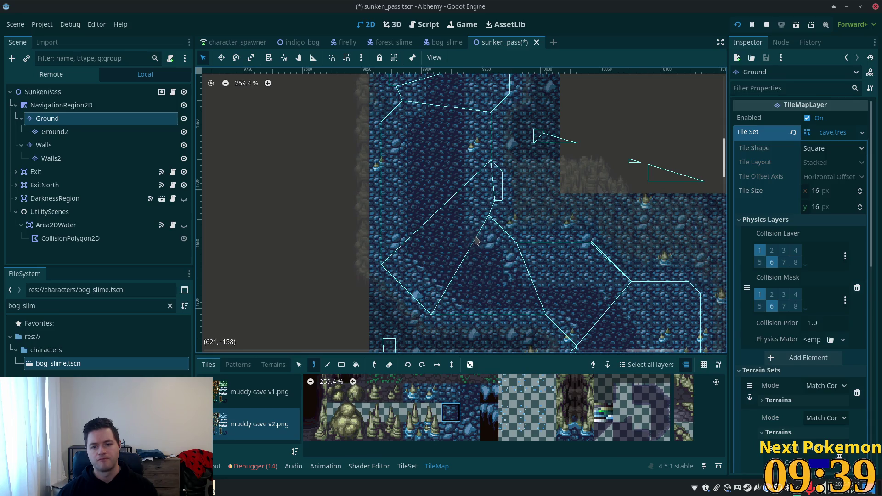
pyautogui.scroll(4, 506, 248)
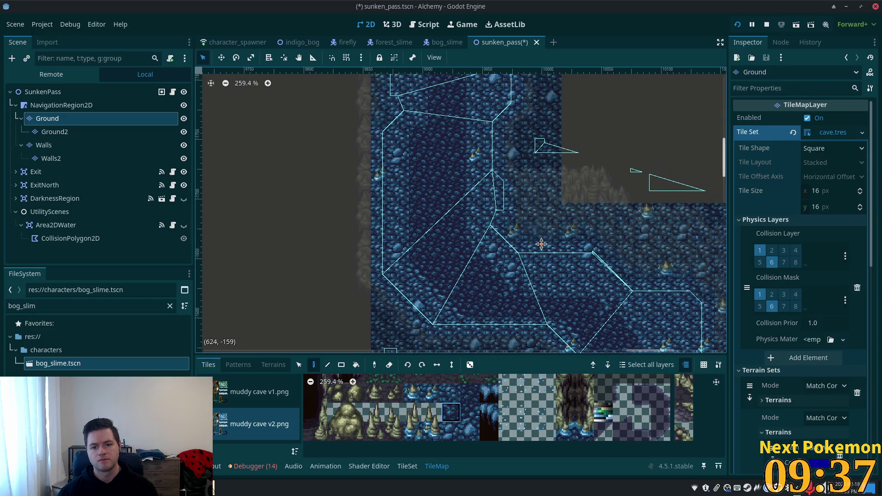
pyautogui.scroll(10, 513, 236)
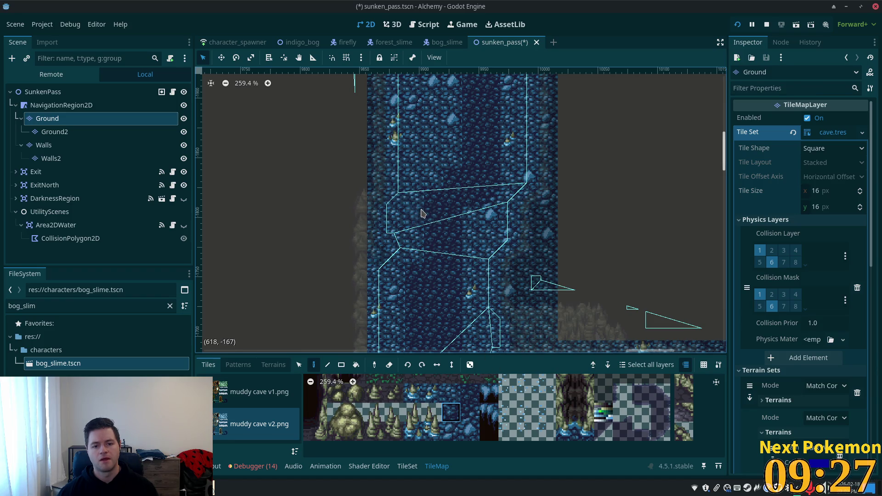
# Pick the other water tile, review the channel floor, and save sunken_pass
pyautogui.click(469, 413)
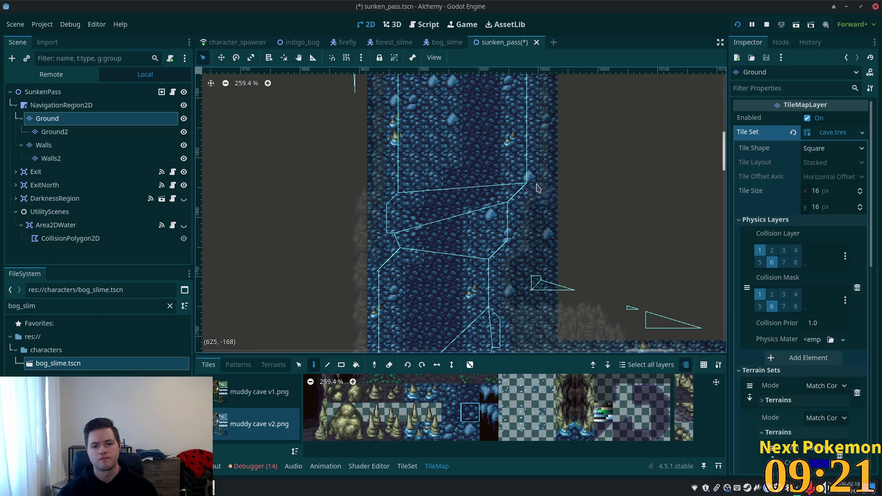
pyautogui.scroll(3, 552, 230)
pyautogui.hscroll(2, 551, 229)
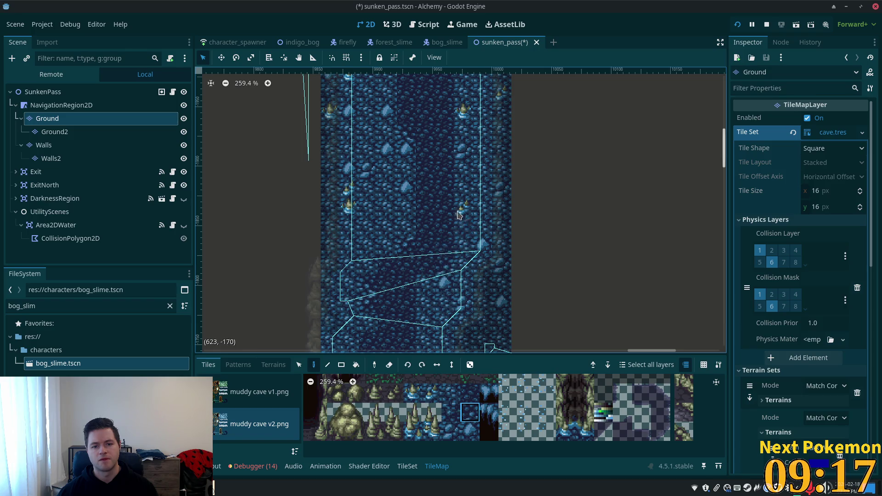
pyautogui.scroll(5, 438, 311)
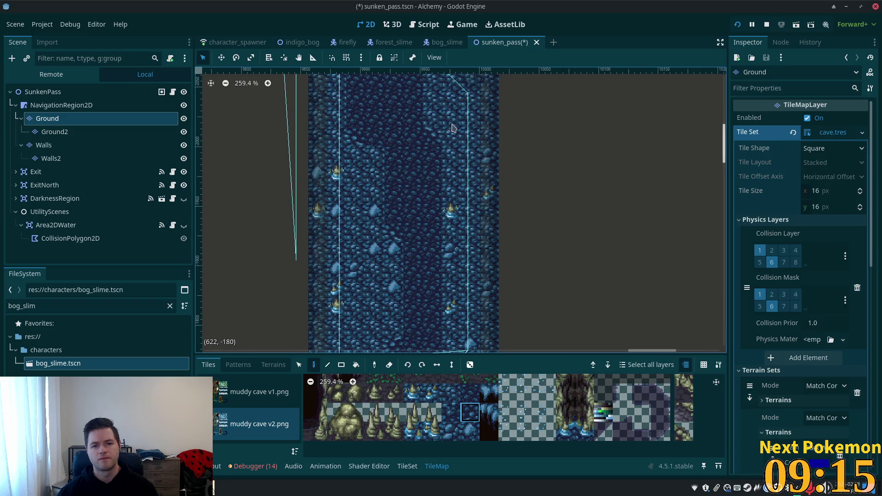
pyautogui.scroll(5, 452, 128)
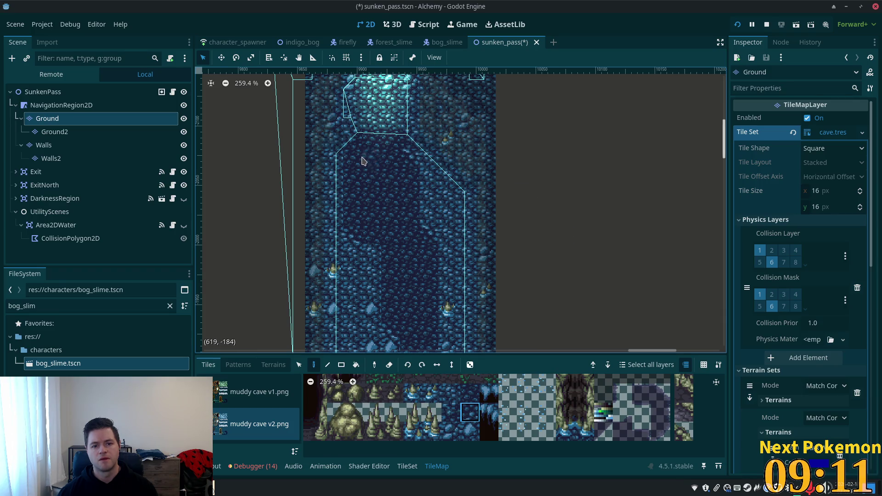
pyautogui.scroll(8, 491, 275)
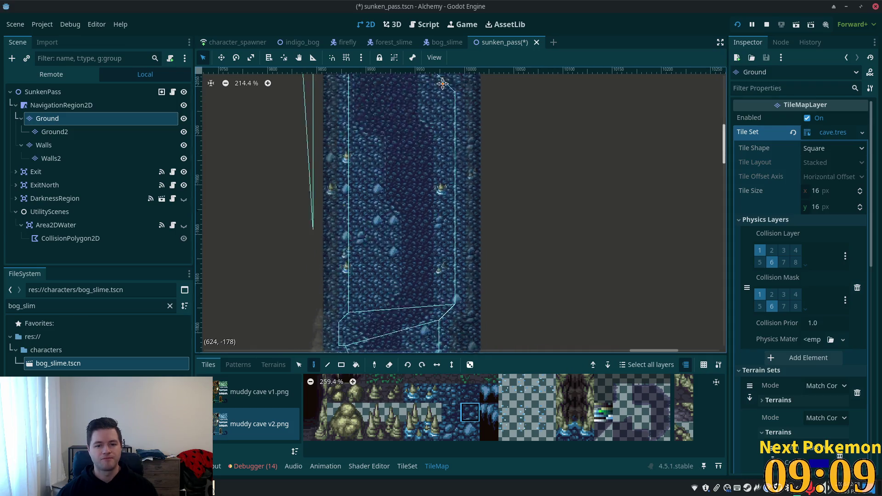
pyautogui.keyDown('ctrl'); pyautogui.scroll(-1, 534, 274); pyautogui.keyUp('ctrl')
pyautogui.scroll(-5, 533, 175)
pyautogui.hotkey('ctrl', 's')
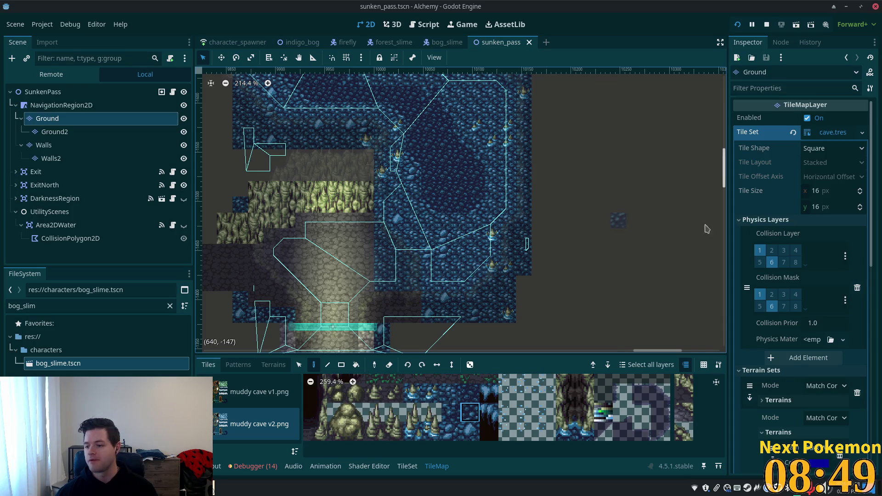
# Save sunken_pass.tscn again and run the game with F5
pyautogui.scroll(-2, 432, 185)
pyautogui.hotkey('ctrl', 's')
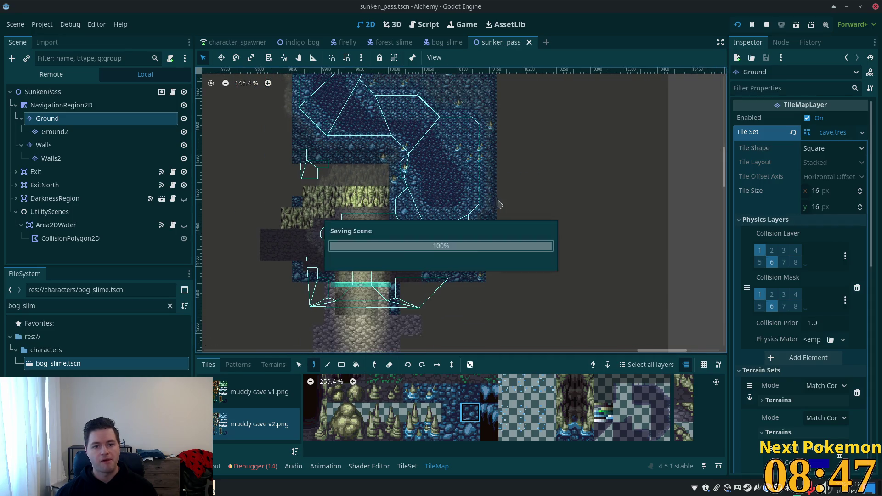
pyautogui.press('F5')
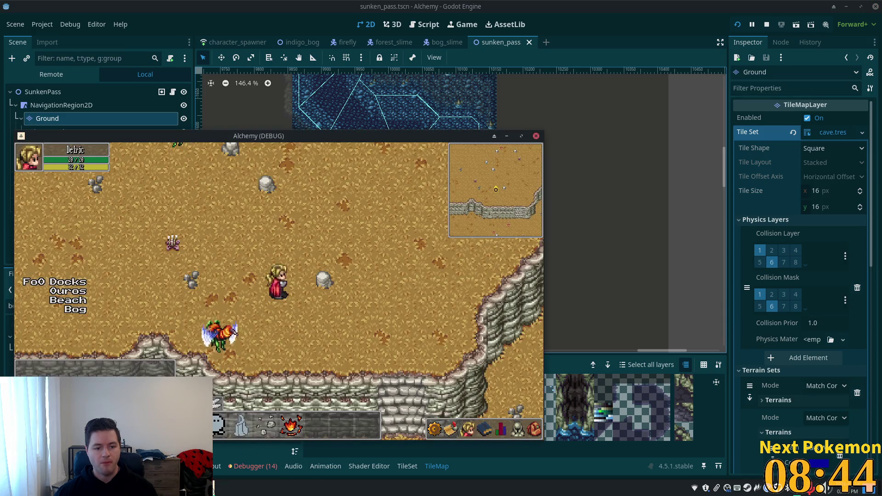
# In the Alchemy (DEBUG) window, walk the character up, down and right along the darker-water channel, then leave the game
pyautogui.click(216, 488)
pyautogui.click(248, 471)
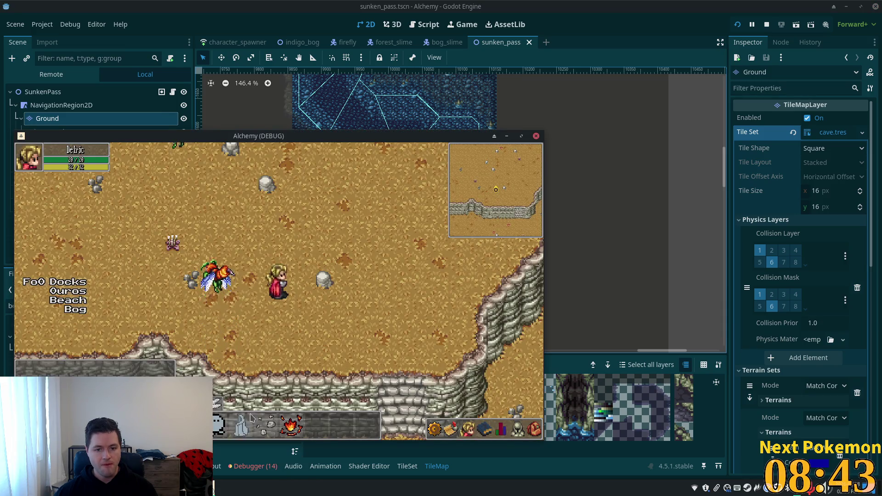
pyautogui.press('Down')
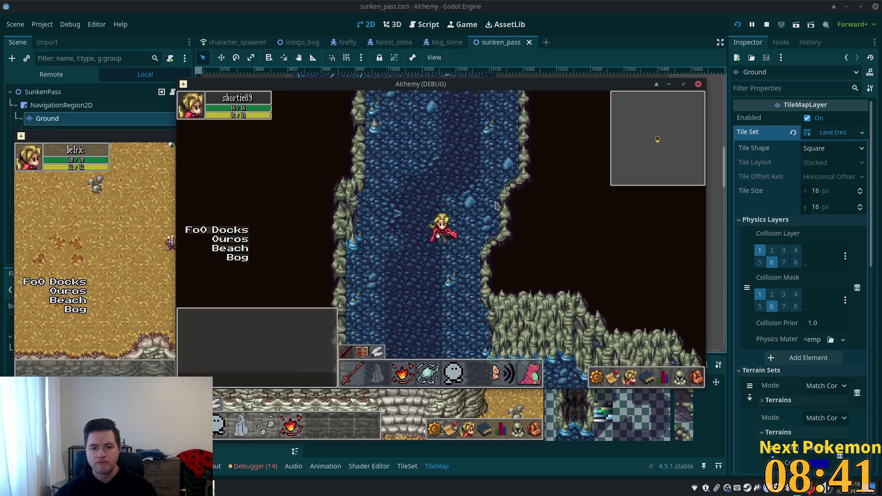
pyautogui.press('Up')
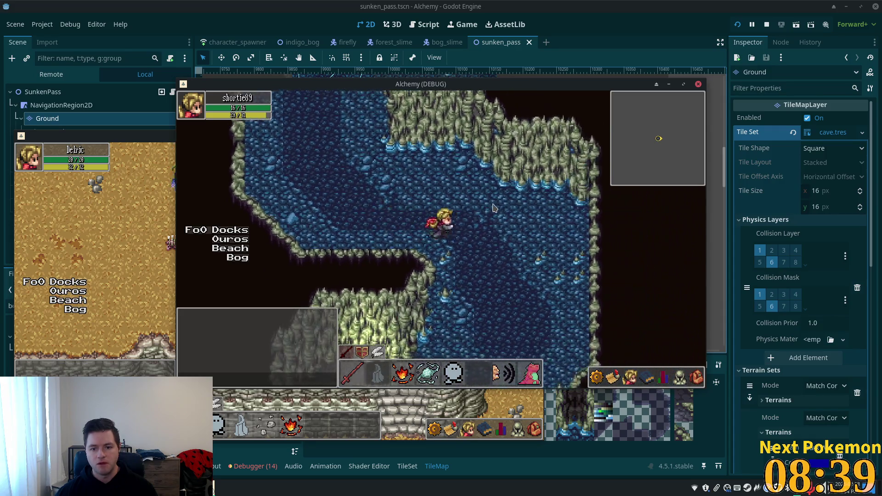
pyautogui.press('Up')
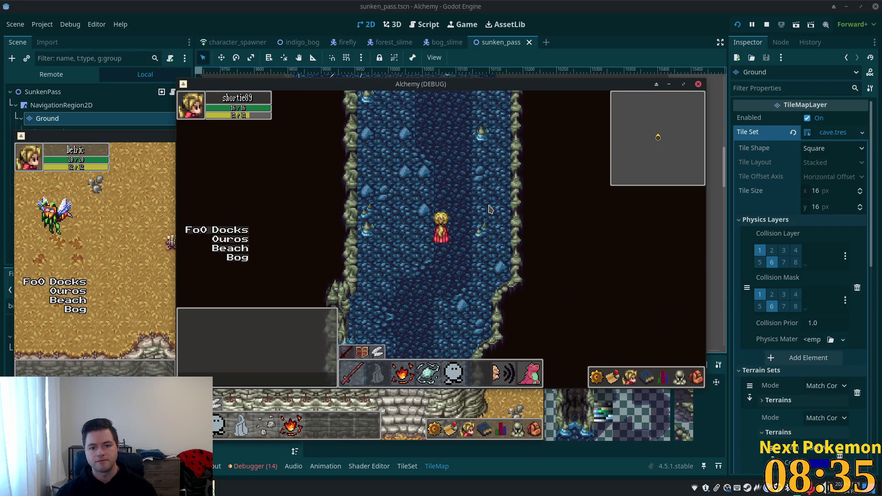
pyautogui.press('Up')
pyautogui.press('Down')
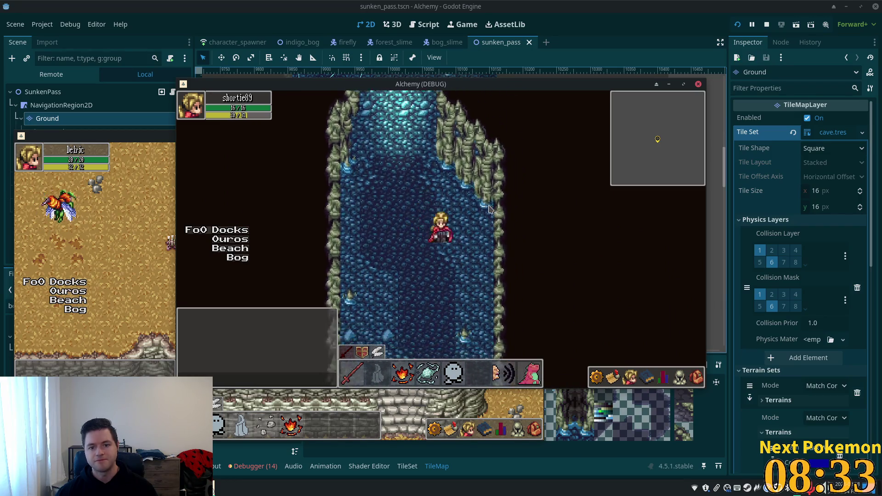
pyautogui.press('Right')
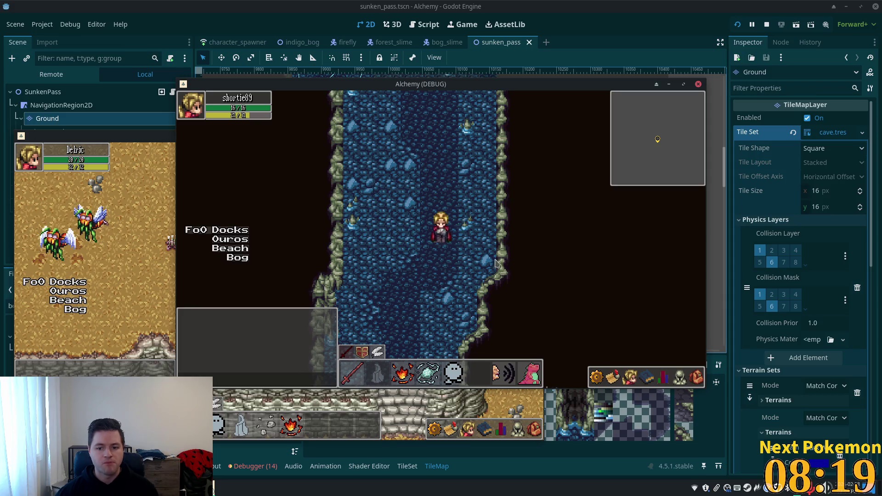
pyautogui.hotkey('alt', 'Tab')
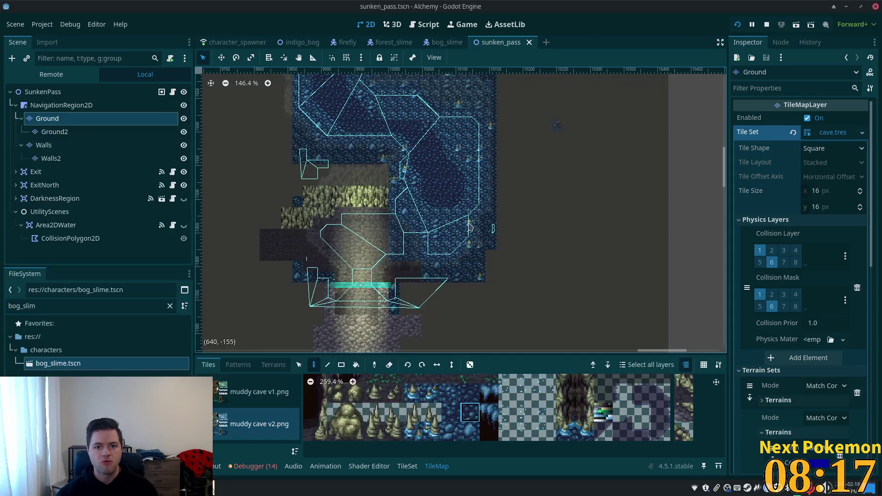
# Paint a darker water tile on the channel floor, then bucket-fill another patch with it
pyautogui.scroll(3, 414, 219)
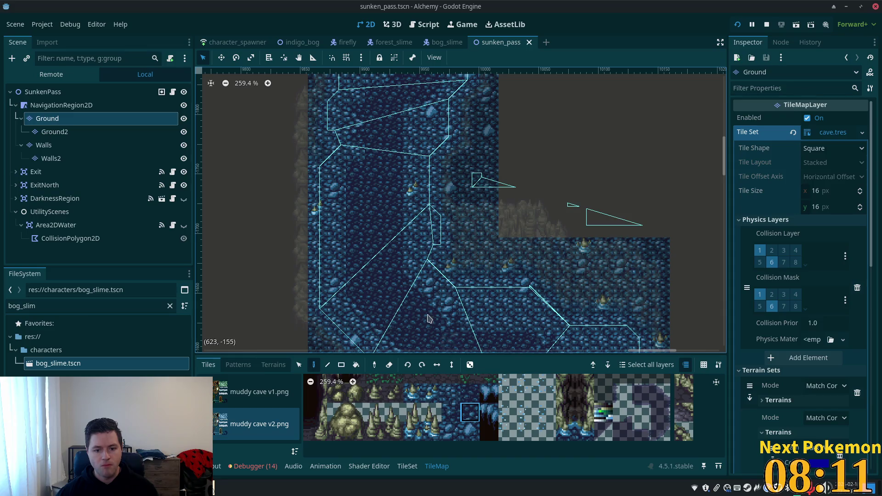
pyautogui.click(450, 416)
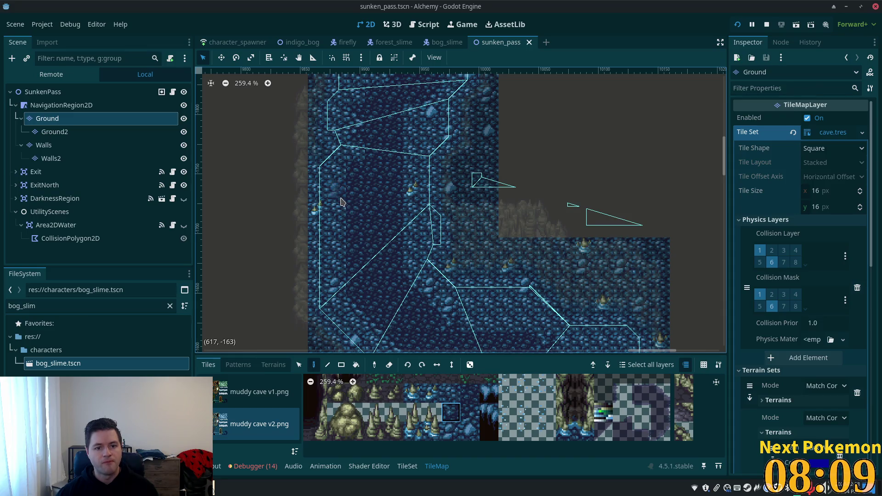
pyautogui.click(341, 202)
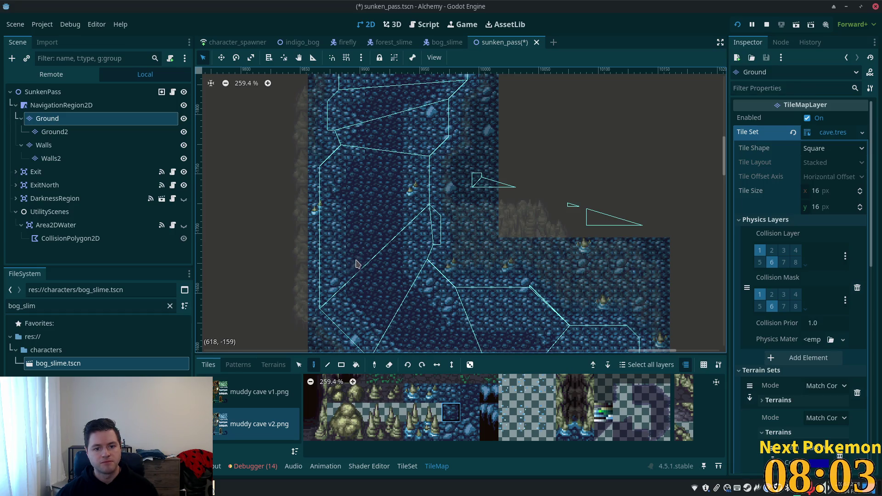
pyautogui.press('b')
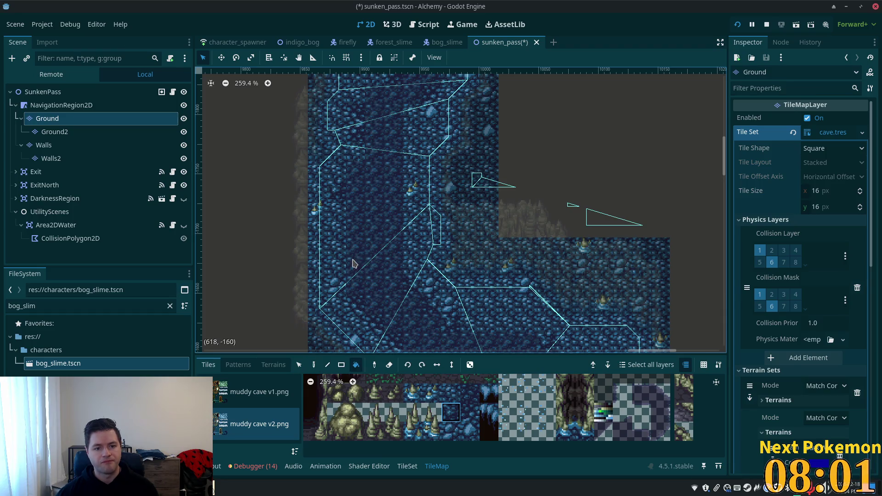
pyautogui.click(503, 265)
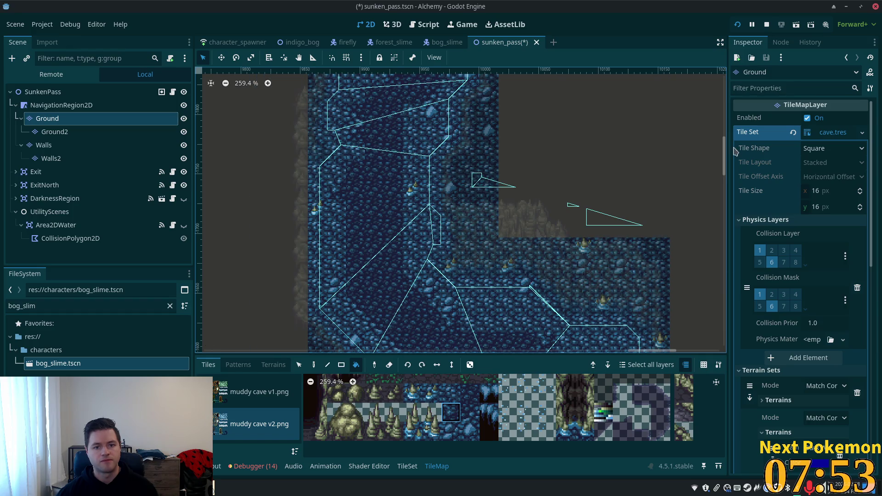
pyautogui.scroll(-3, 597, 165)
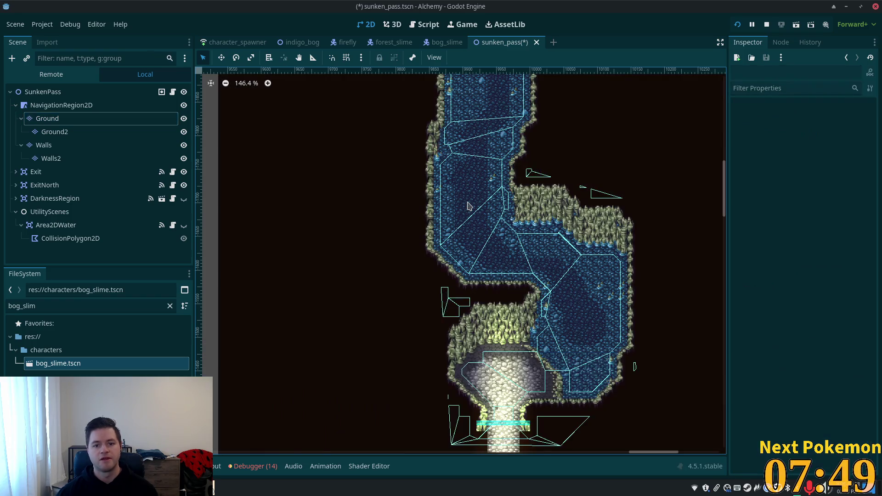
# Reselect the Ground tile layer and switch to the single-tile Paint tool
pyautogui.press('Escape')
pyautogui.click(61, 106)
pyautogui.click(47, 119)
pyautogui.scroll(3, 473, 214)
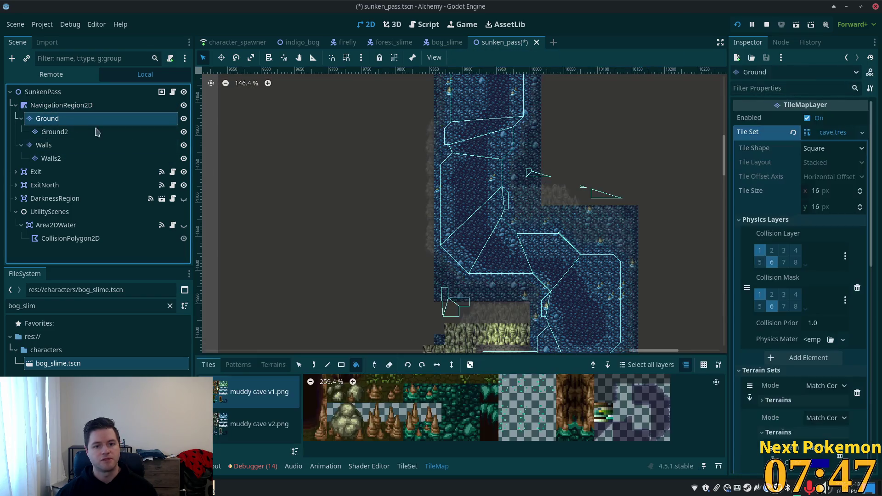
pyautogui.scroll(2, 472, 215)
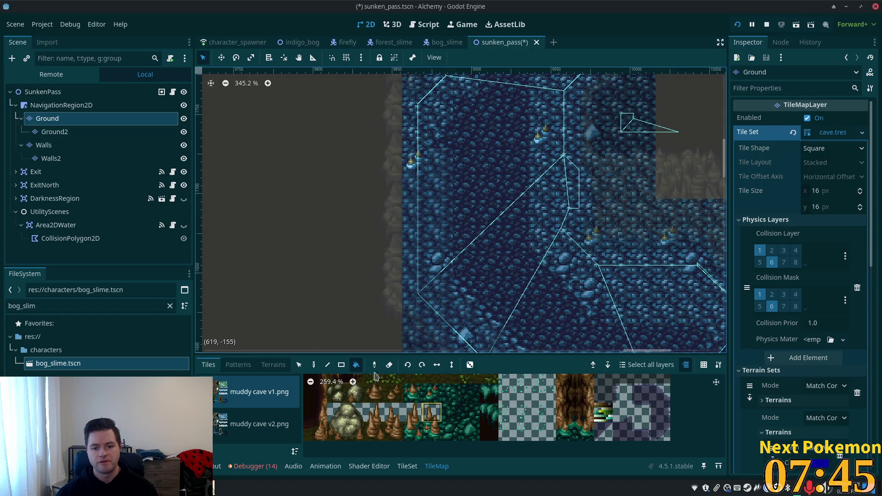
pyautogui.click(314, 365)
# Check the Terrains list, return to the tile atlas, and choose another water tile
pyautogui.scroll(-1, 524, 289)
pyautogui.scroll(-4, 524, 288)
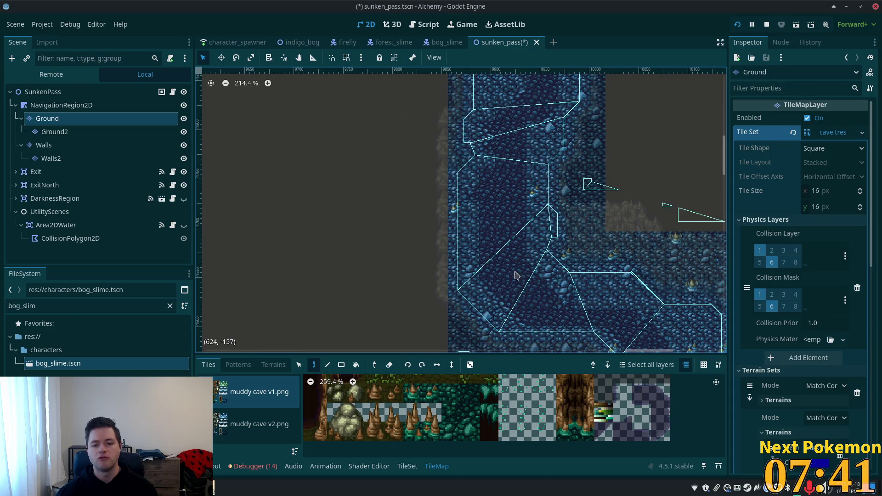
pyautogui.click(264, 366)
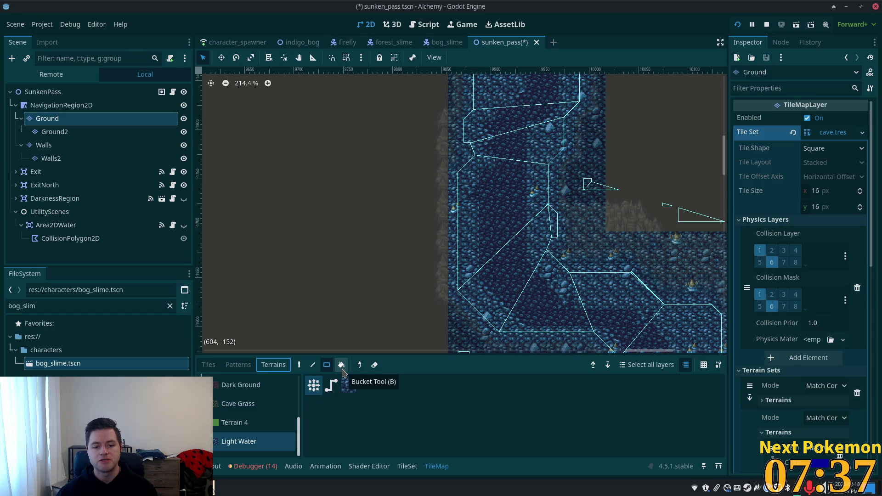
pyautogui.click(209, 364)
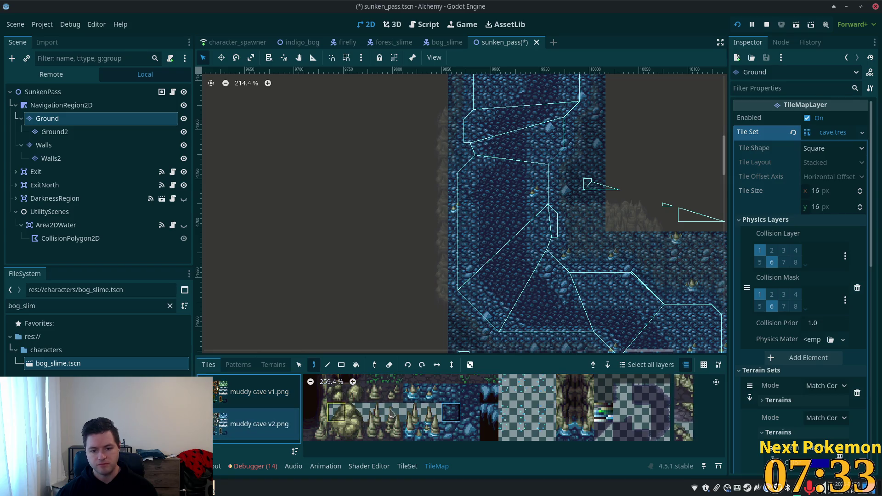
pyautogui.click(470, 416)
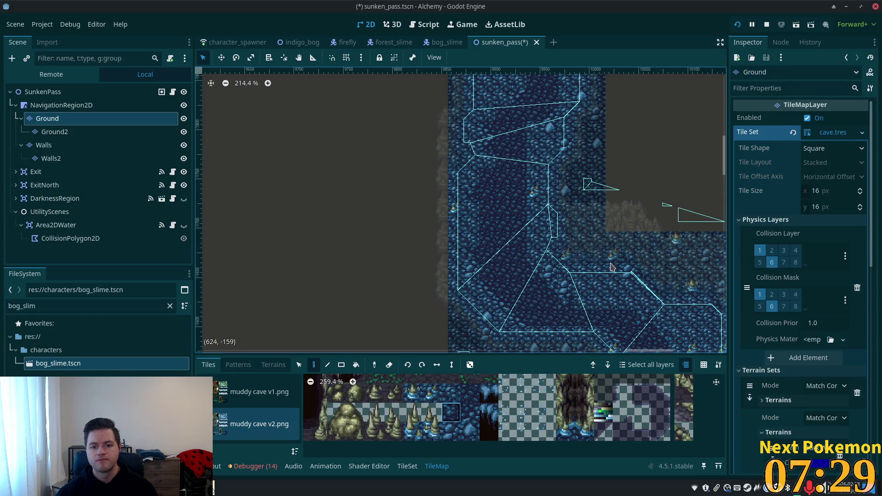
pyautogui.click(469, 393)
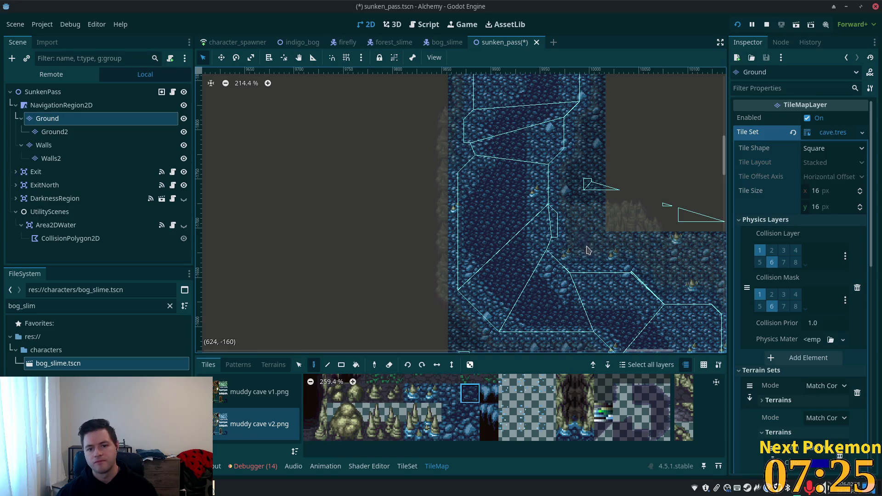
pyautogui.scroll(-2, 580, 257)
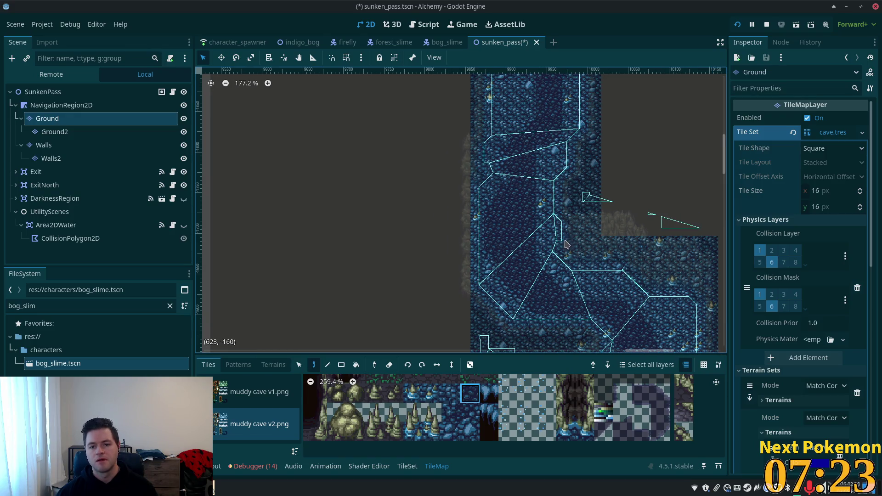
pyautogui.scroll(2, 567, 244)
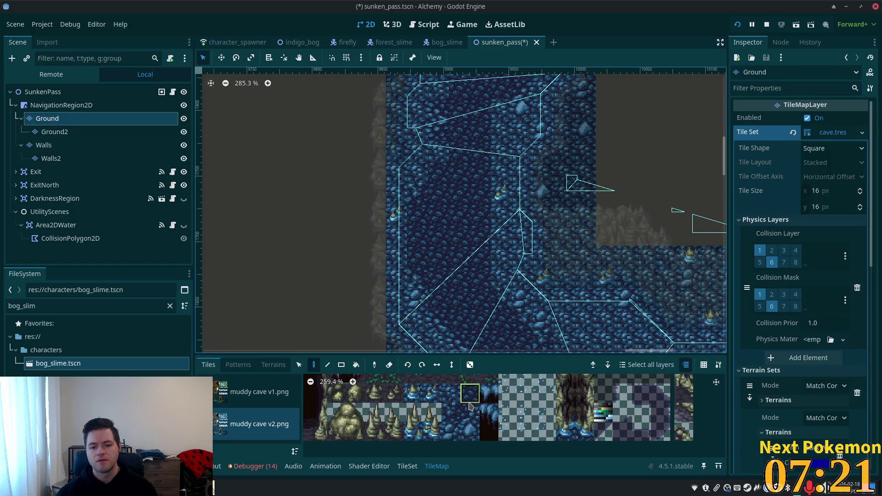
pyautogui.click(451, 412)
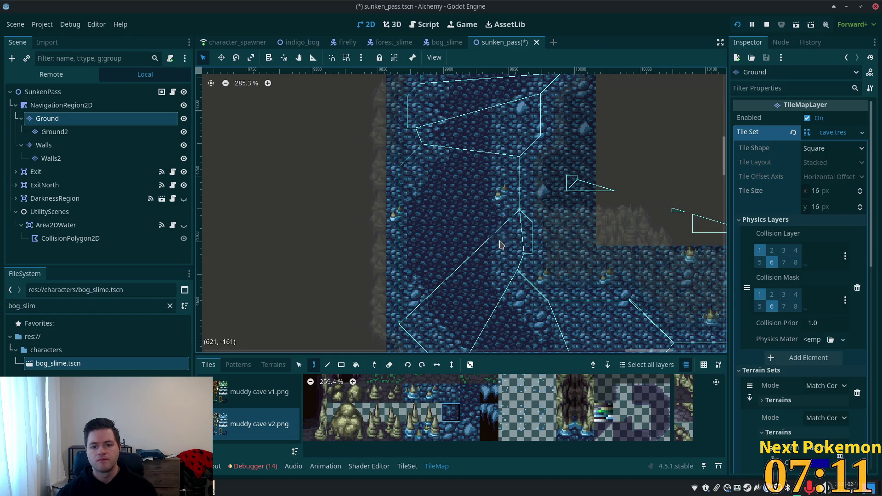
# Reselect the previous water tile, then choose the water tile just below it in the muddy cave v2 atlas
pyautogui.scroll(-2, 505, 207)
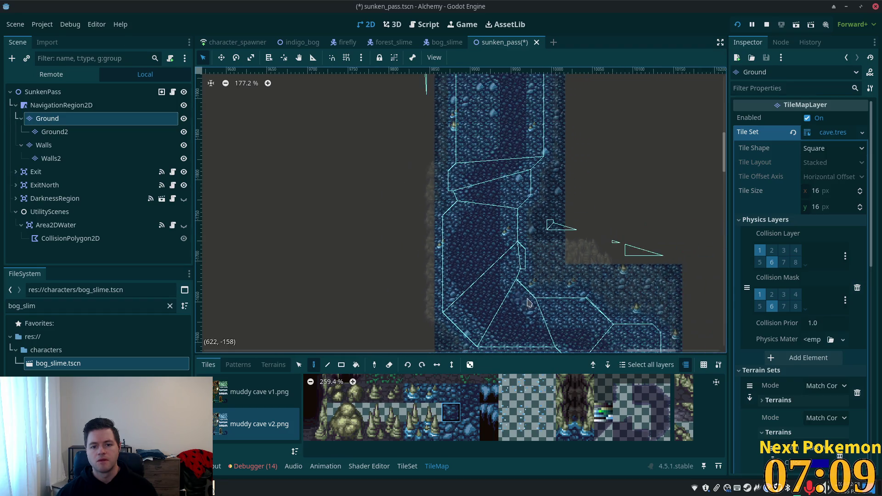
pyautogui.scroll(2, 524, 244)
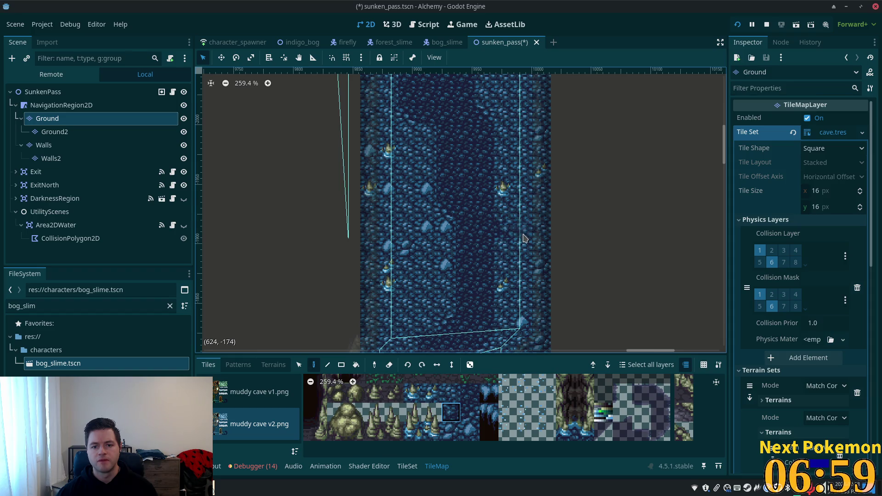
pyautogui.click(469, 393)
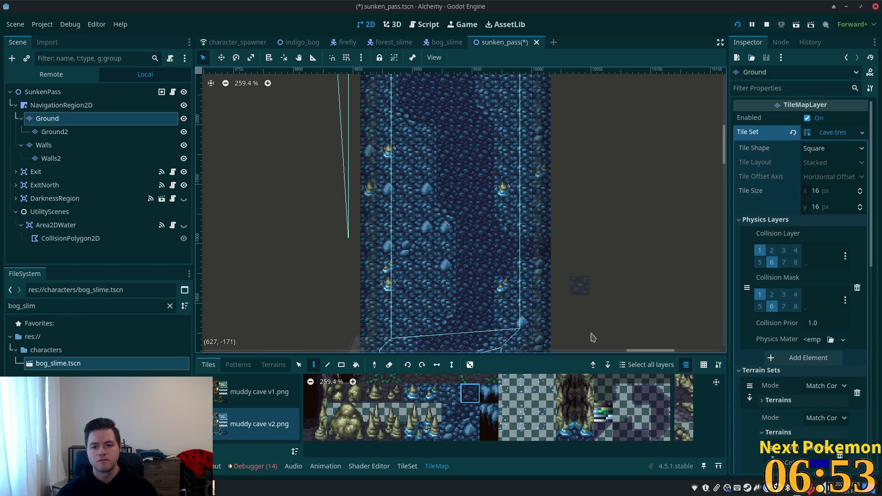
pyautogui.keyDown('ctrl'); pyautogui.click(515, 271); pyautogui.keyUp('ctrl')
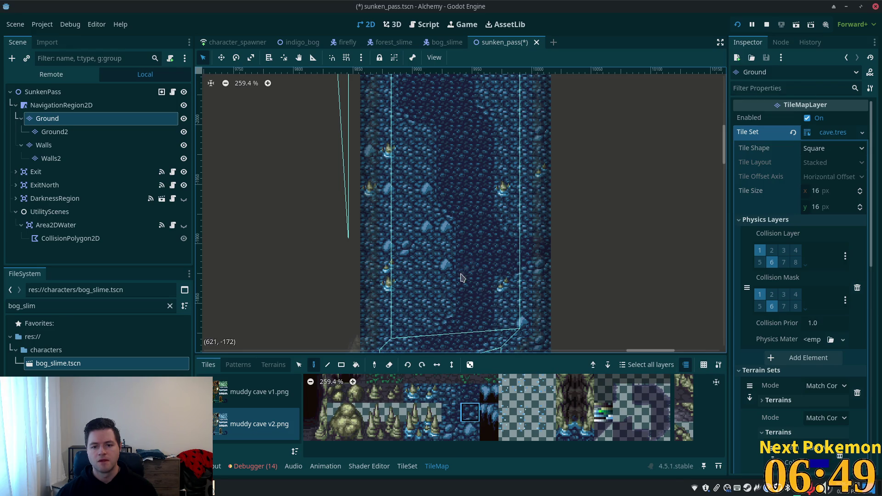
pyautogui.scroll(-2, 478, 225)
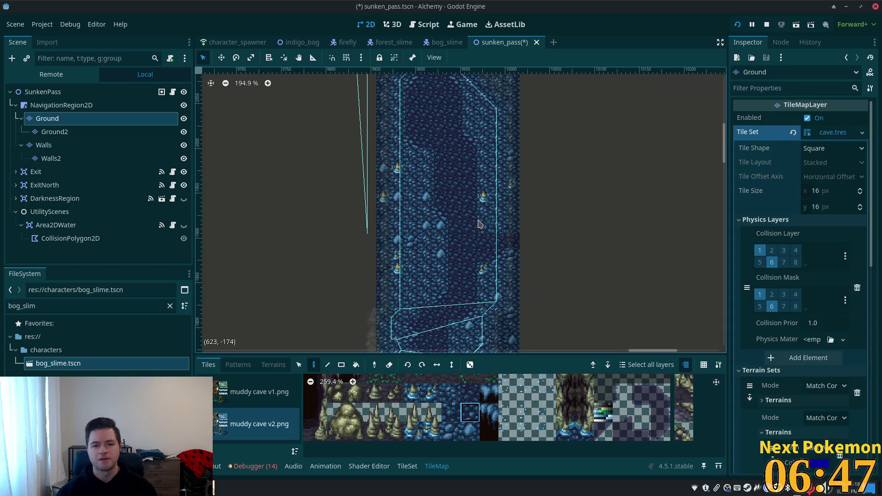
# Try the darker and stone-flecked water tiles, settle on the tile below, and save the sunken_pass scene
pyautogui.scroll(5, 478, 224)
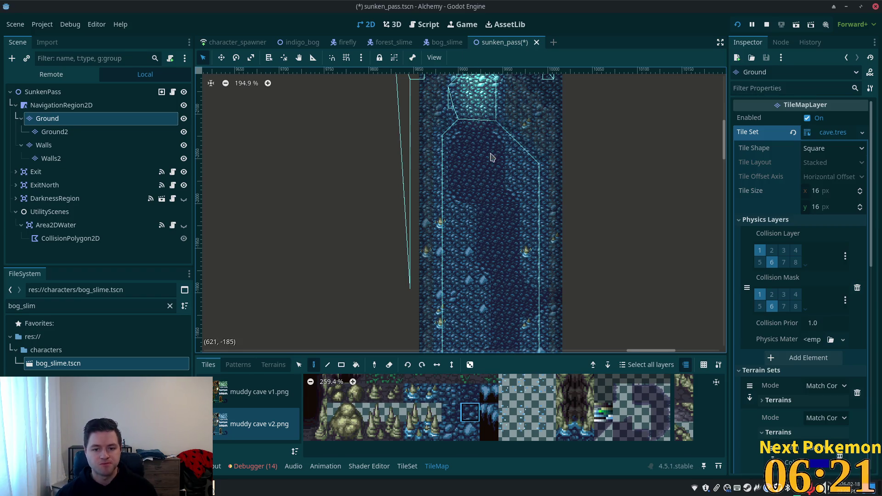
pyautogui.scroll(6, 423, 216)
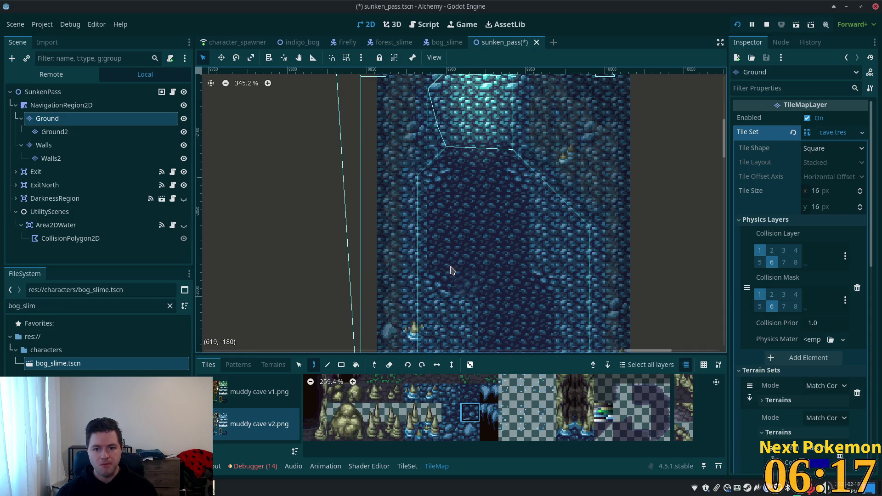
pyautogui.click(452, 411)
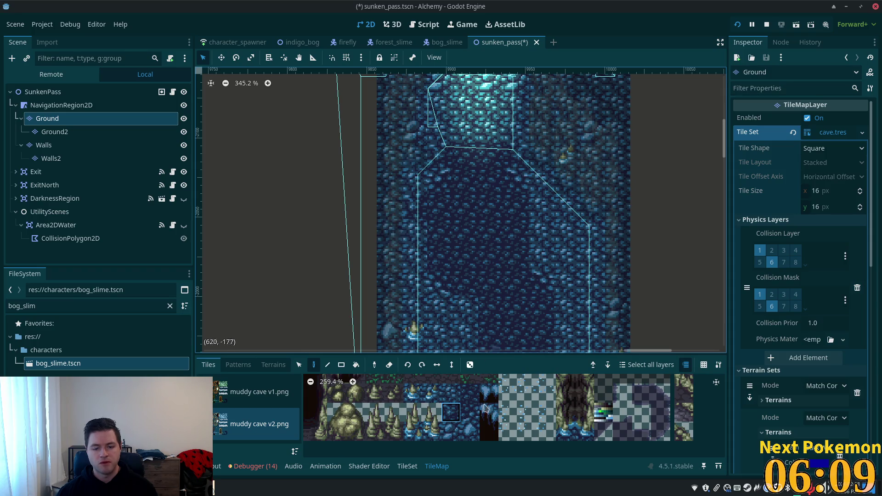
pyautogui.click(470, 393)
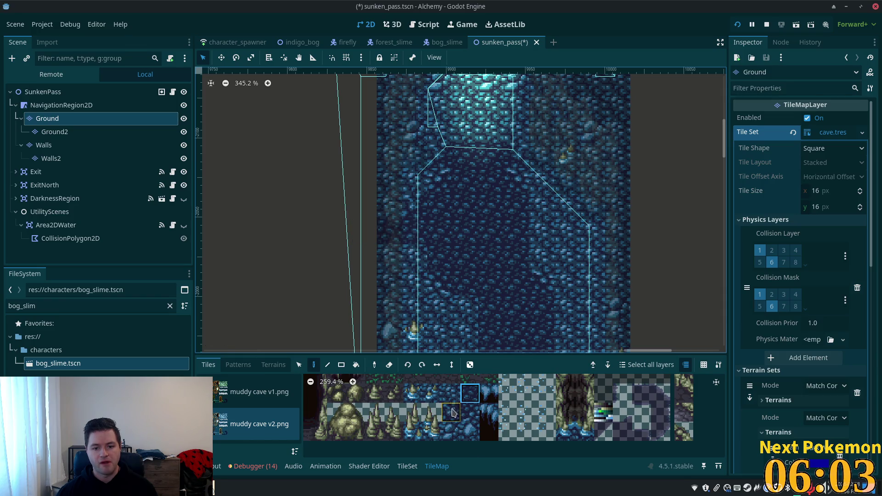
pyautogui.click(470, 413)
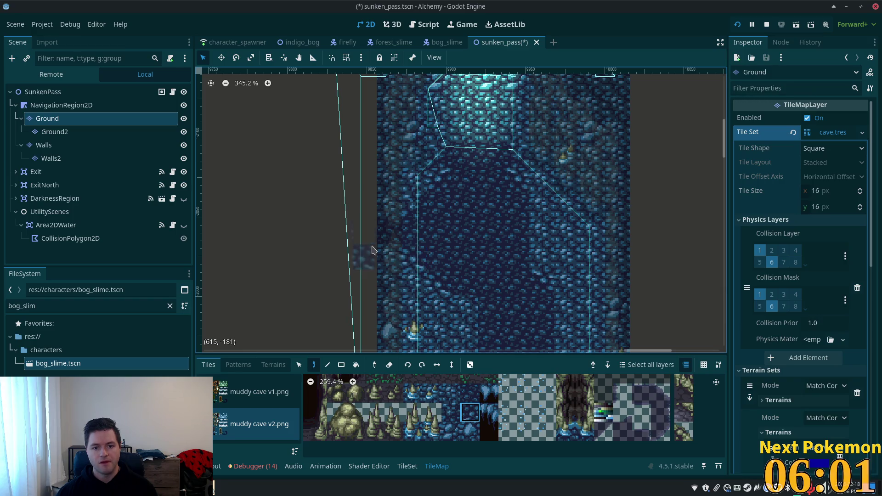
pyautogui.hotkey('ctrl', 's')
# Paint a darker water tile onto the cave floor, switch to the plain water tile, and duplicate the Ground layer
pyautogui.scroll(-3, 616, 302)
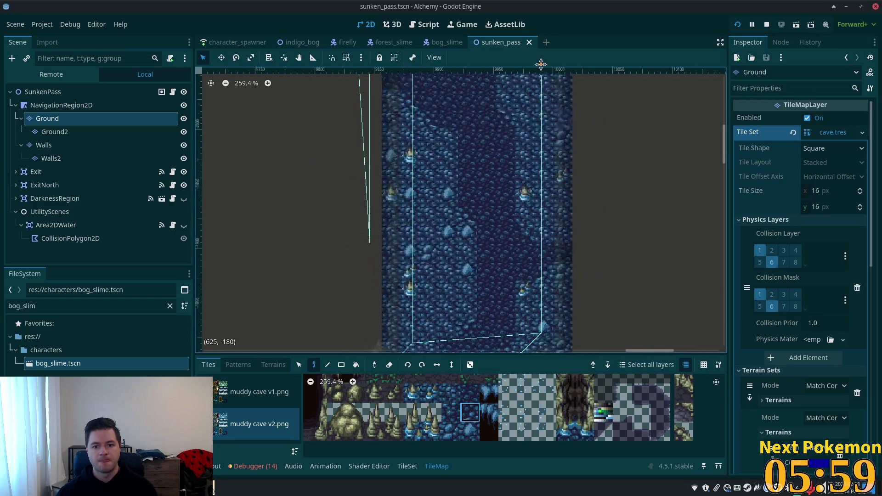
pyautogui.scroll(-5, 522, 308)
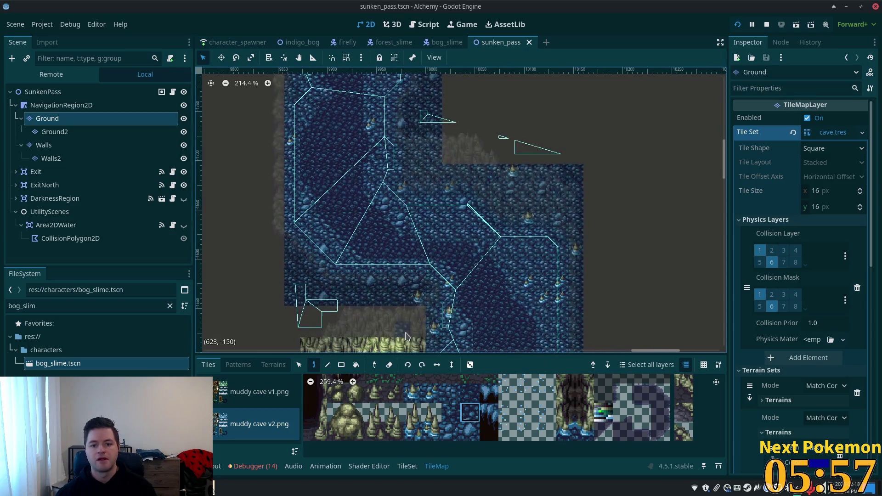
pyautogui.scroll(5, 478, 203)
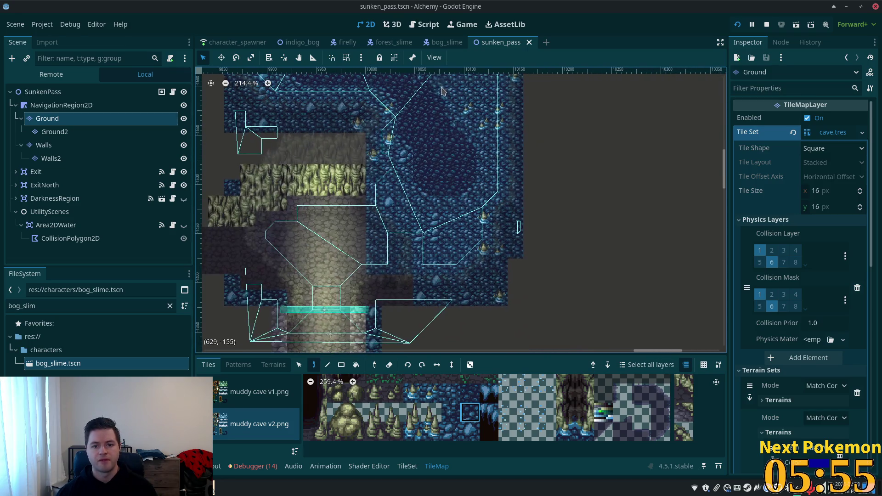
pyautogui.scroll(2, 496, 157)
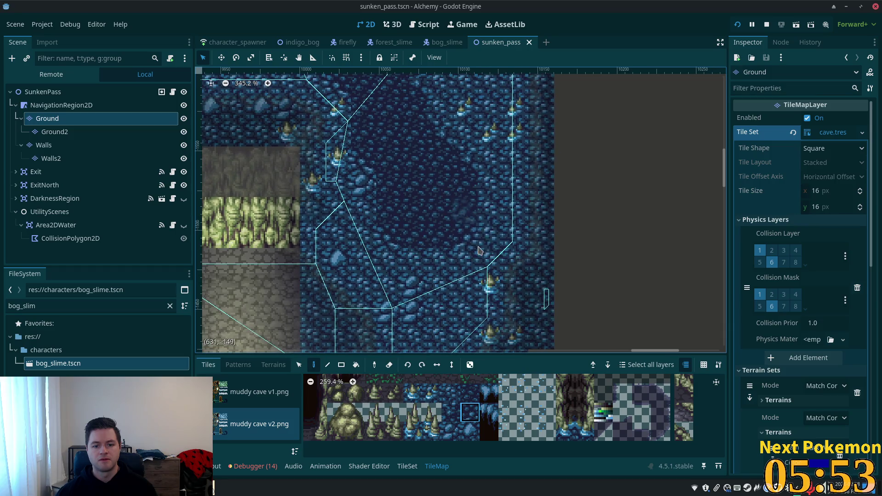
pyautogui.click(453, 406)
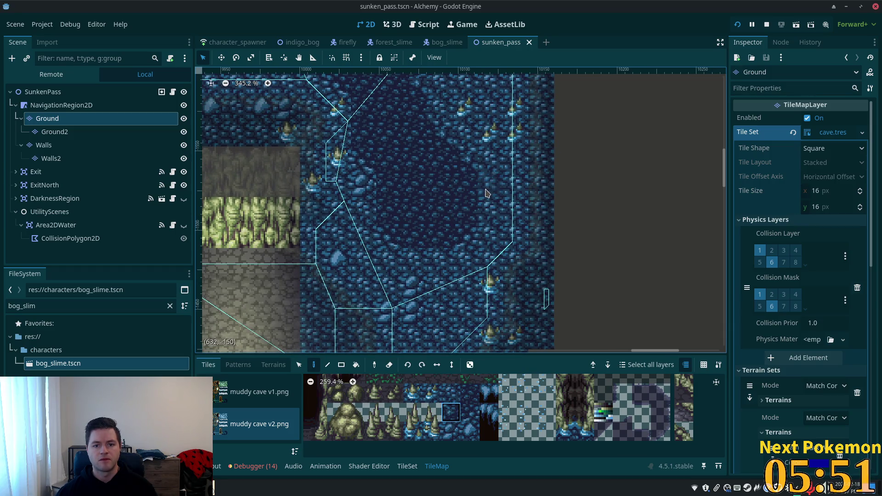
pyautogui.click(485, 189)
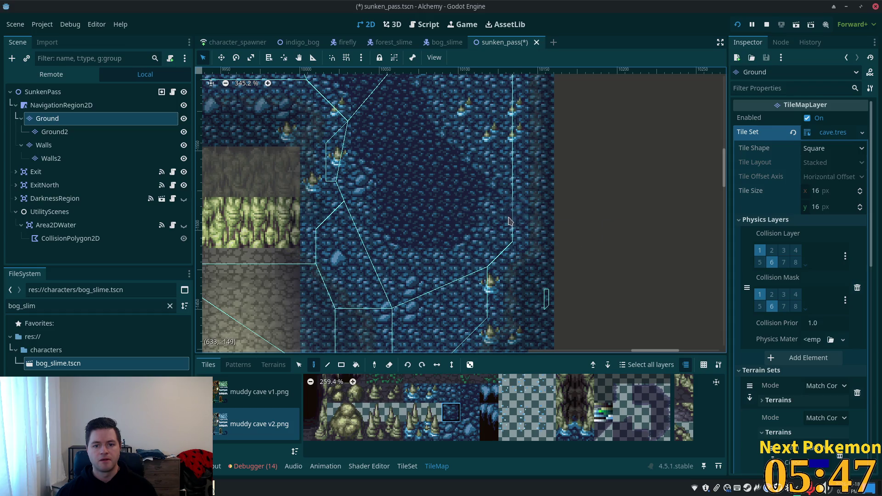
pyautogui.keyDown('ctrl'); pyautogui.click(501, 218); pyautogui.keyUp('ctrl')
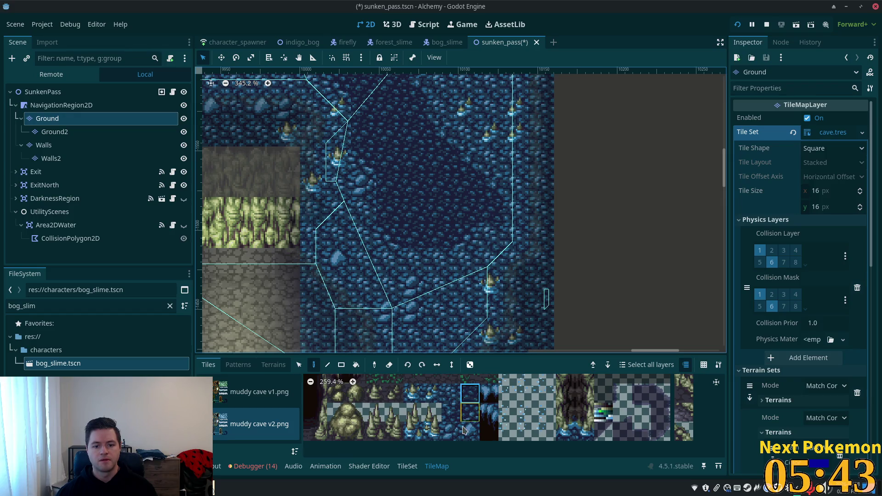
pyautogui.click(473, 416)
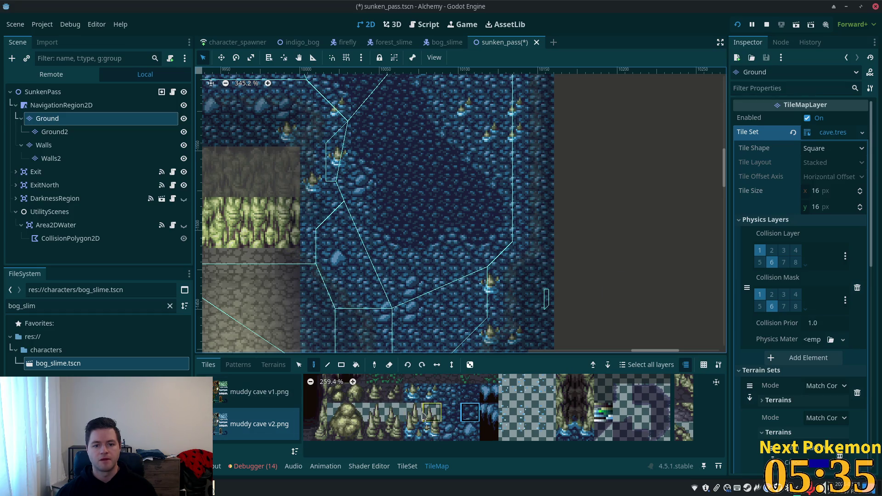
pyautogui.hotkey('ctrl', 'd')
# Save the scene with the Ground2 layer and walk the character down, left, north and south through the water cave
pyautogui.hotkey('ctrl', 's')
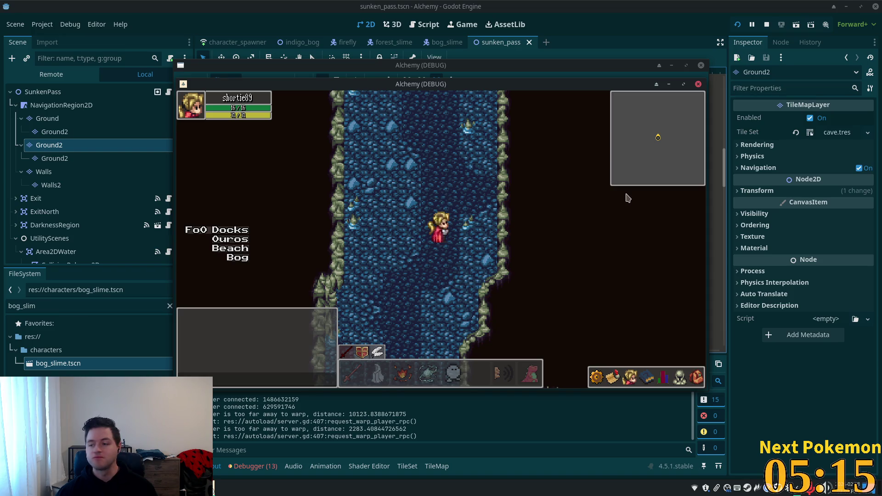
pyautogui.press('Down')
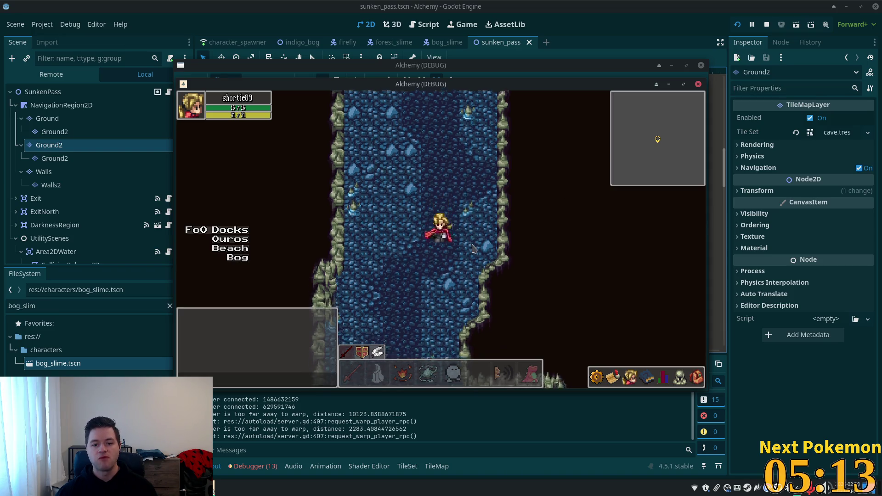
pyautogui.press('Left')
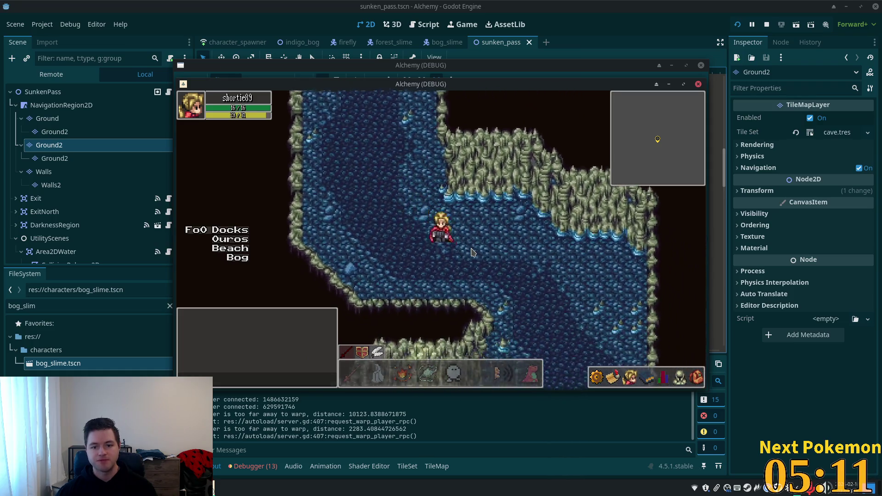
pyautogui.press('Up')
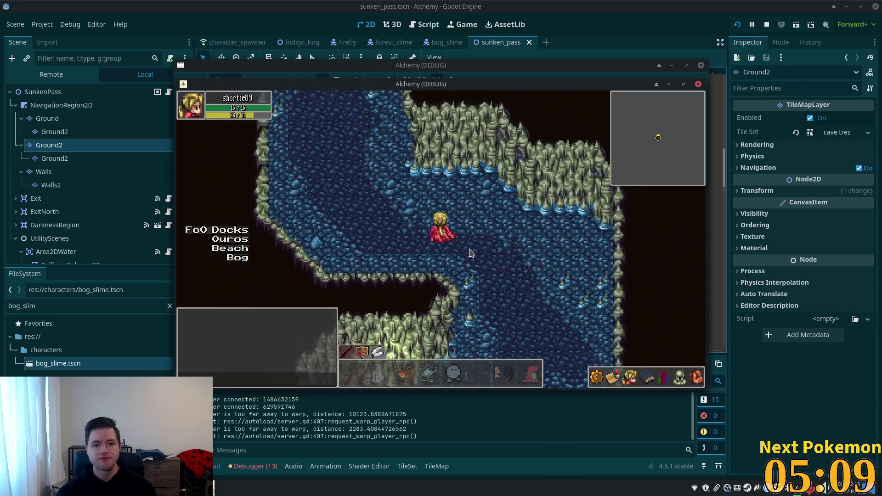
pyautogui.press('Up')
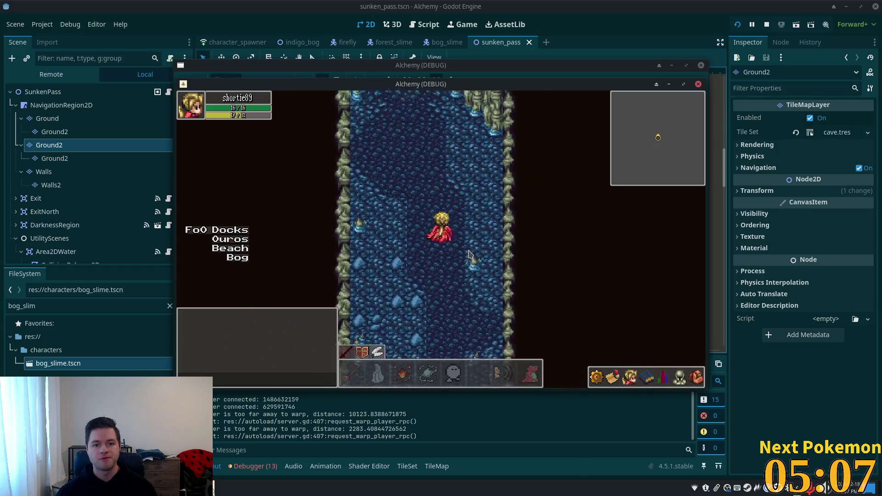
pyautogui.press('Down')
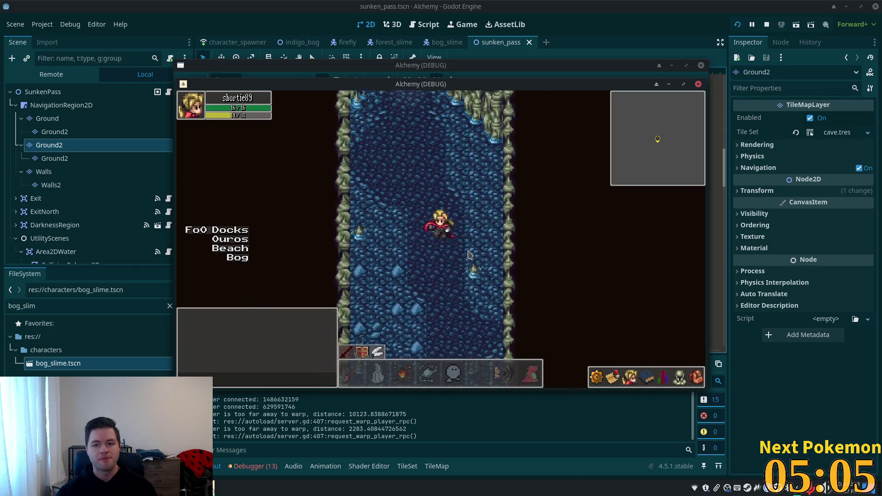
pyautogui.press('Down')
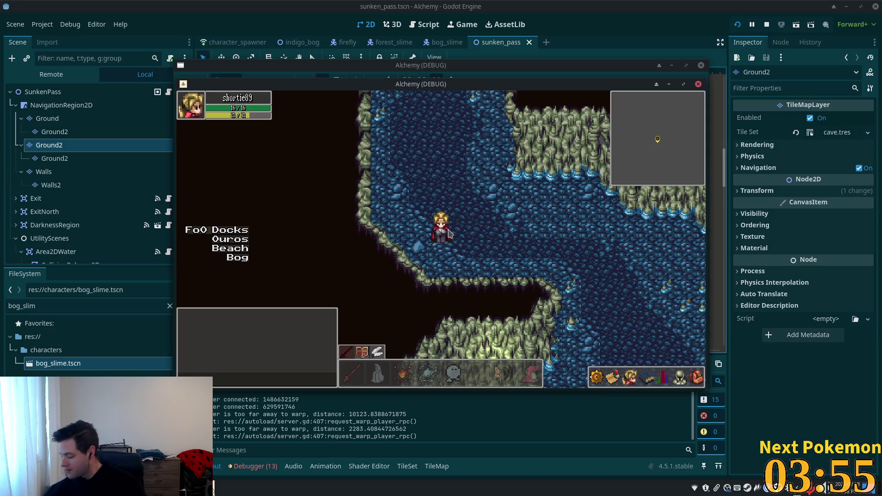
# Lower the system audio volume while the Alchemy debug game keeps running
pyautogui.press('XF86AudioLowerVolume')
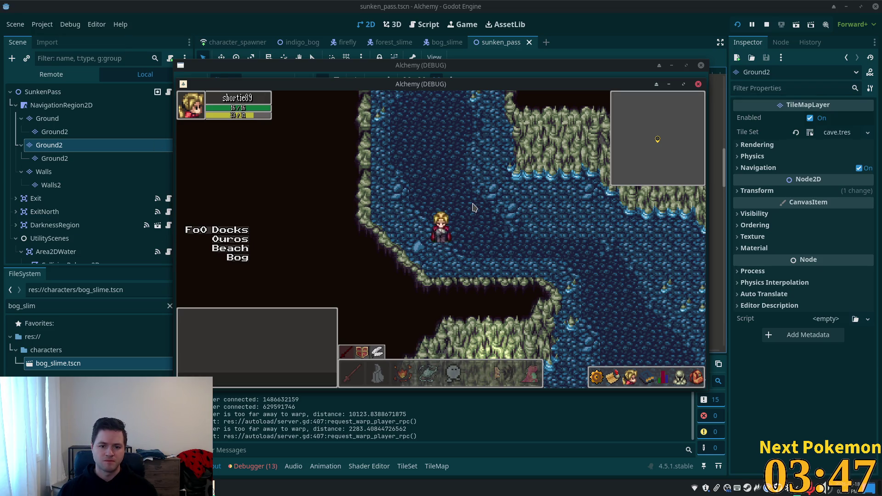
# Walk the character up and down the narrow water corridor, lowering the system volume along the way
pyautogui.press('Up')
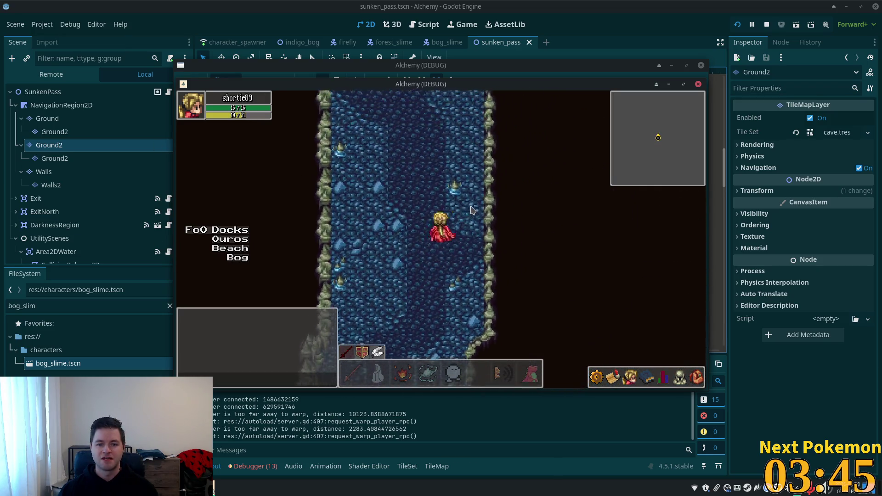
pyautogui.press('Down')
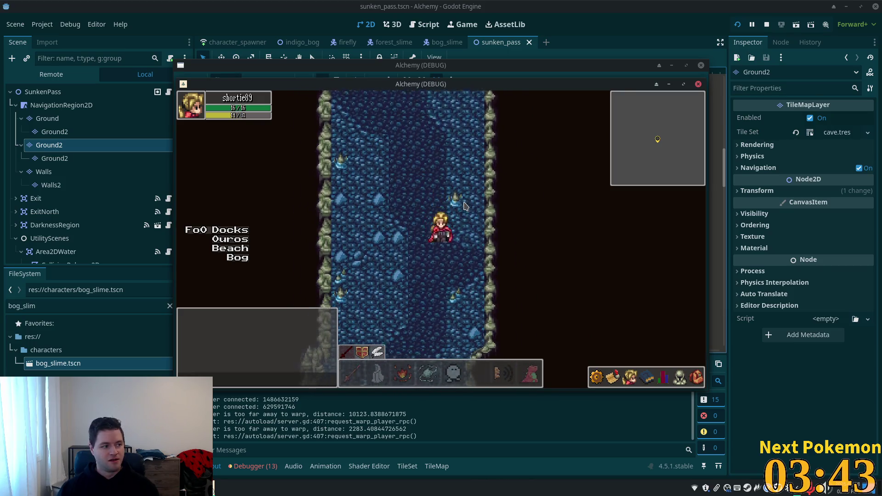
pyautogui.press('Down')
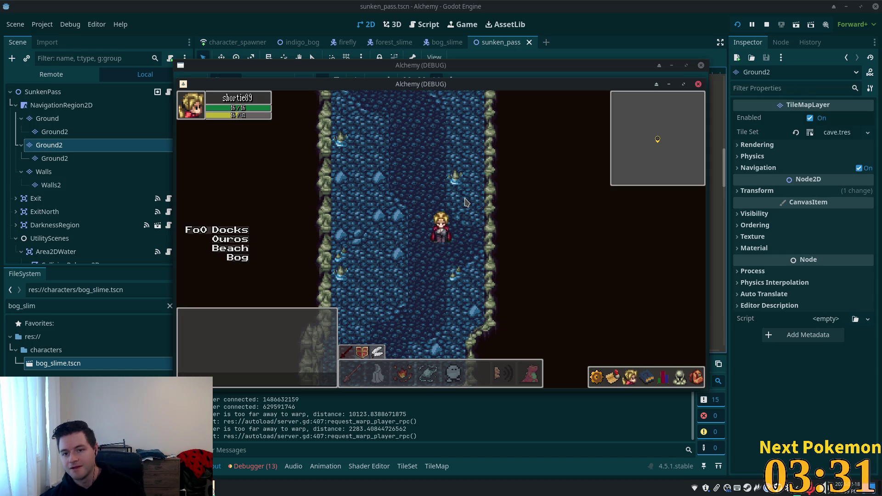
pyautogui.press('XF86AudioLowerVolume')
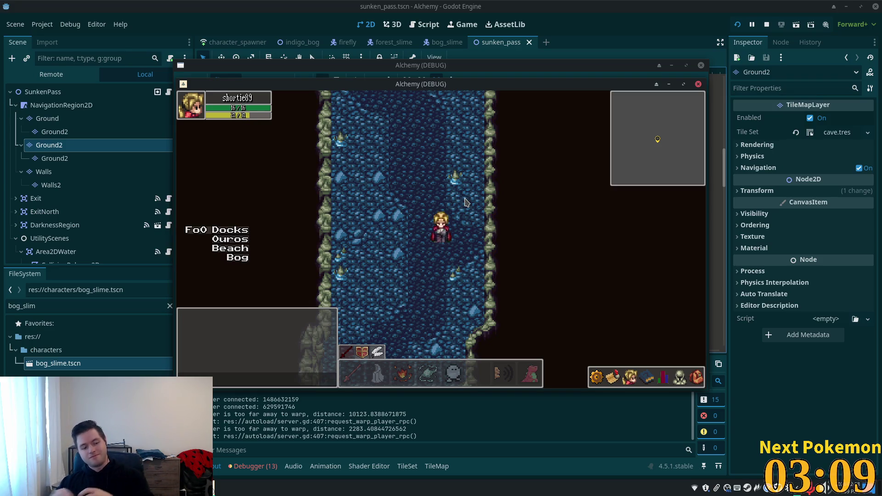
pyautogui.press('XF86AudioLowerVolume')
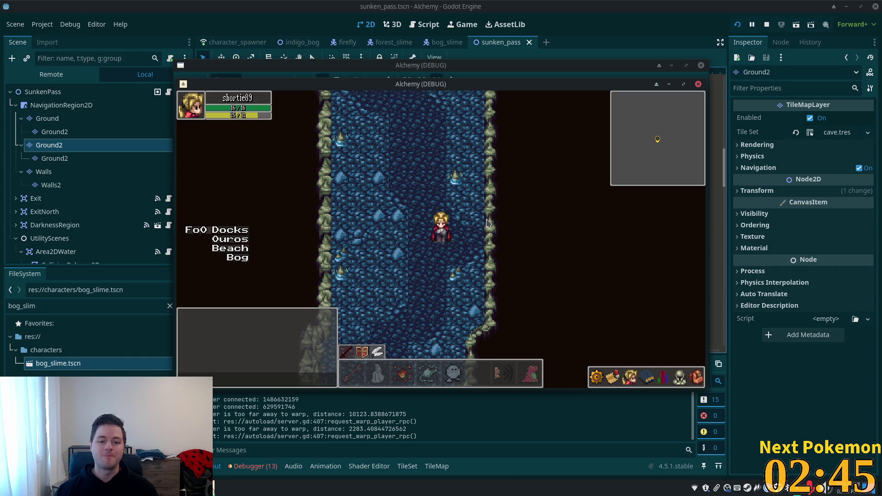
pyautogui.press('Left')
pyautogui.press('Up')
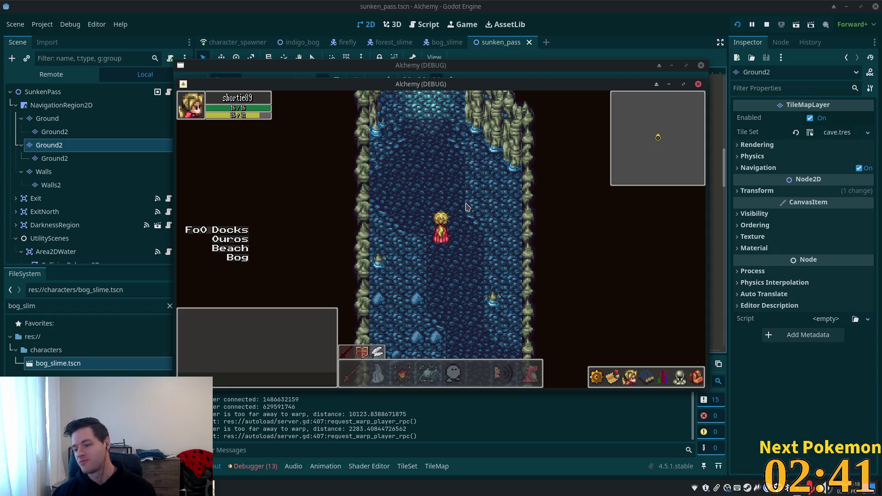
# Walk the character up the corridor, through the wider water chamber, up the next channel and back down-left
pyautogui.press('Up')
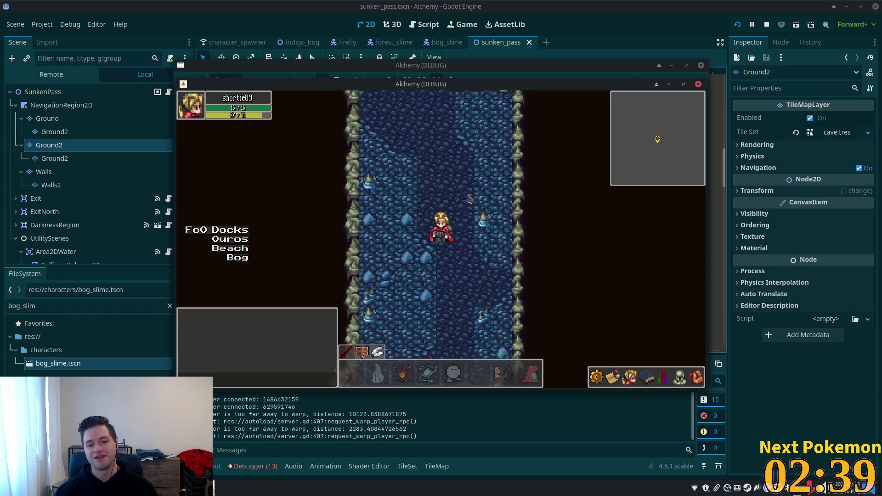
pyautogui.press('Right')
pyautogui.press('Down')
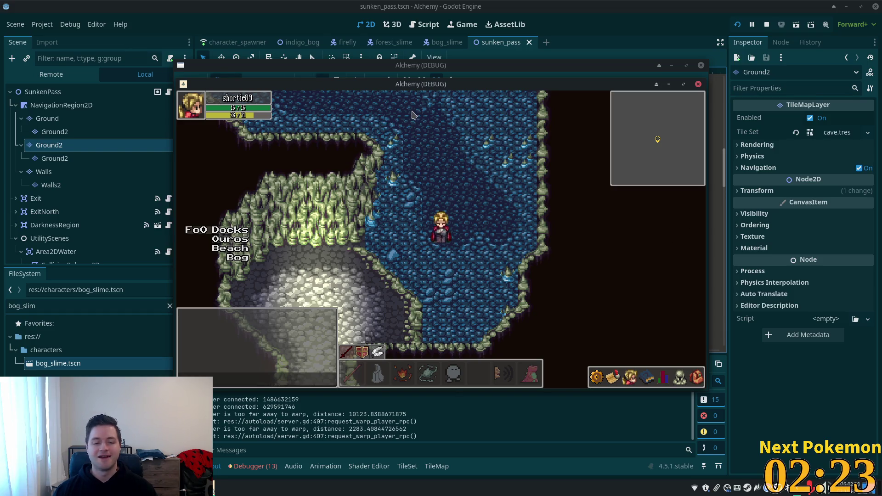
pyautogui.press('s')
pyautogui.press('a')
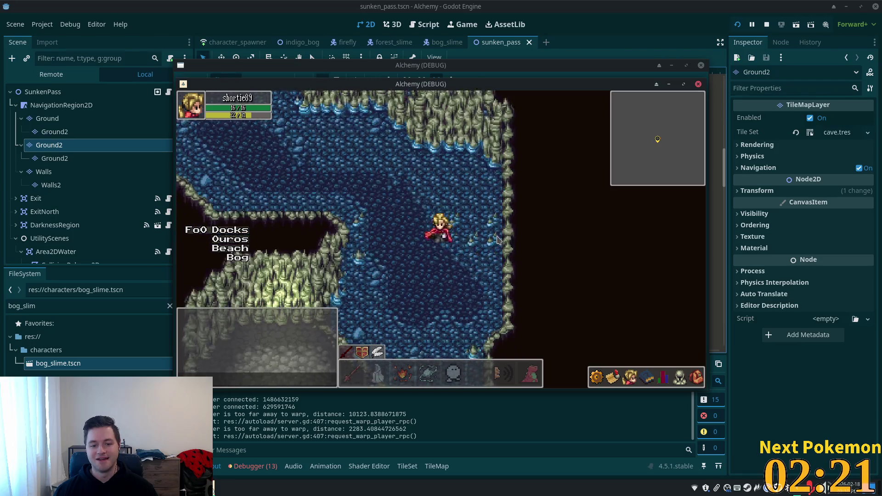
pyautogui.press('w')
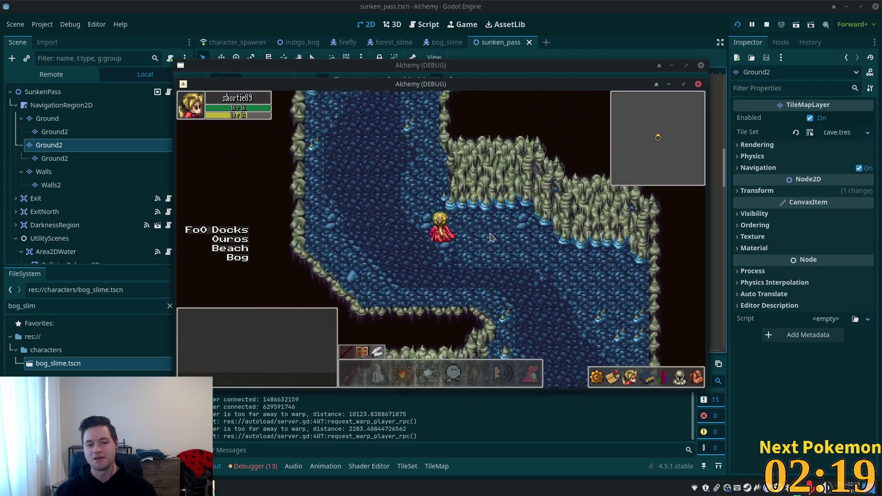
pyautogui.press('w')
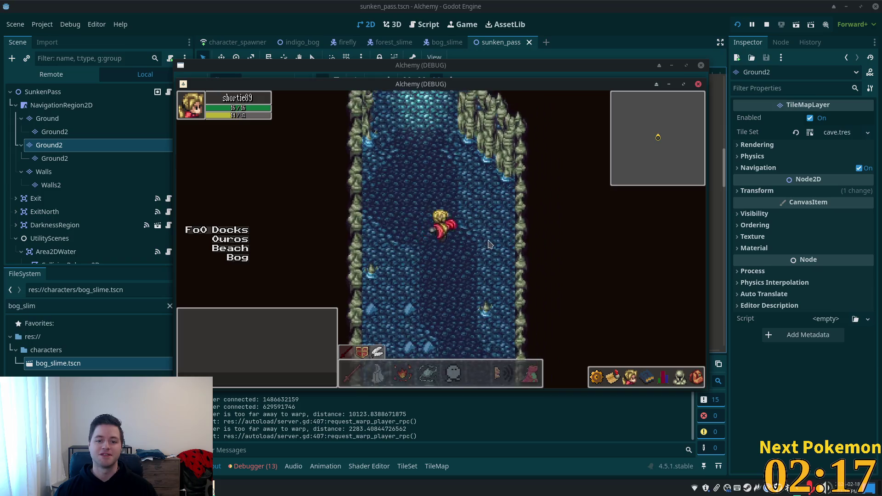
pyautogui.press('s')
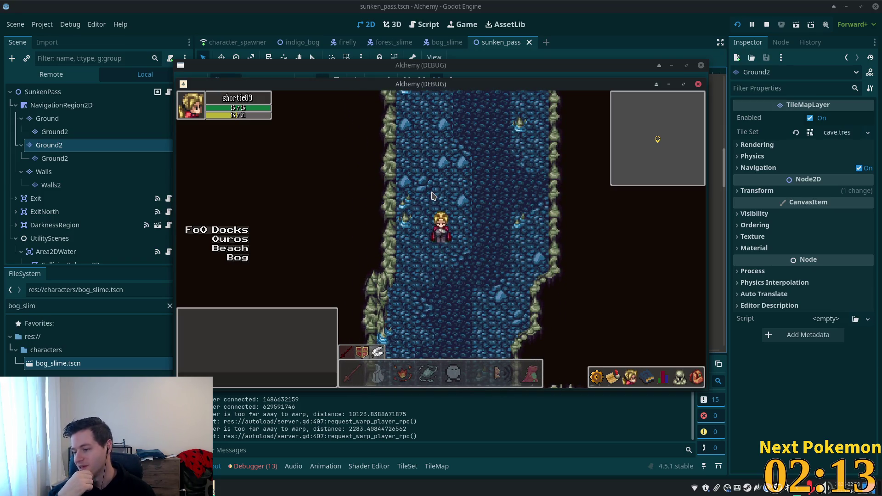
# Walk down the lit path out to Indigo Bog, past the pink trees, and into the Bog Cave entrance
pyautogui.press('s')
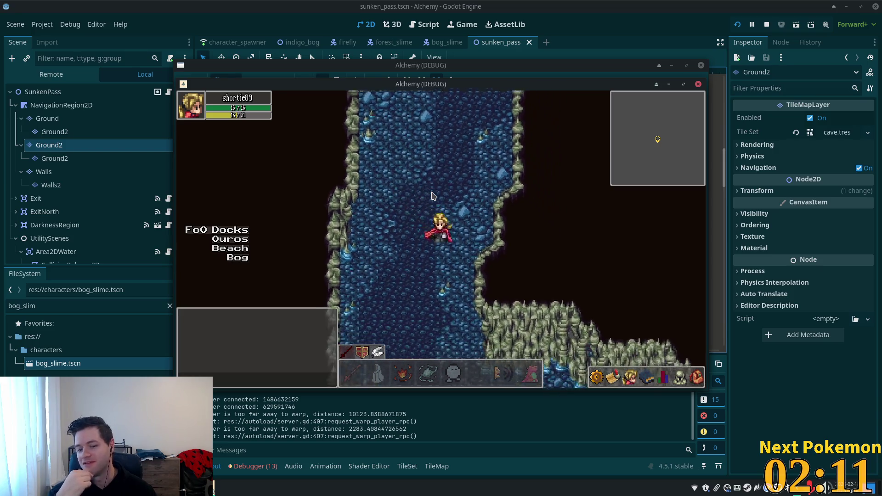
pyautogui.press('s')
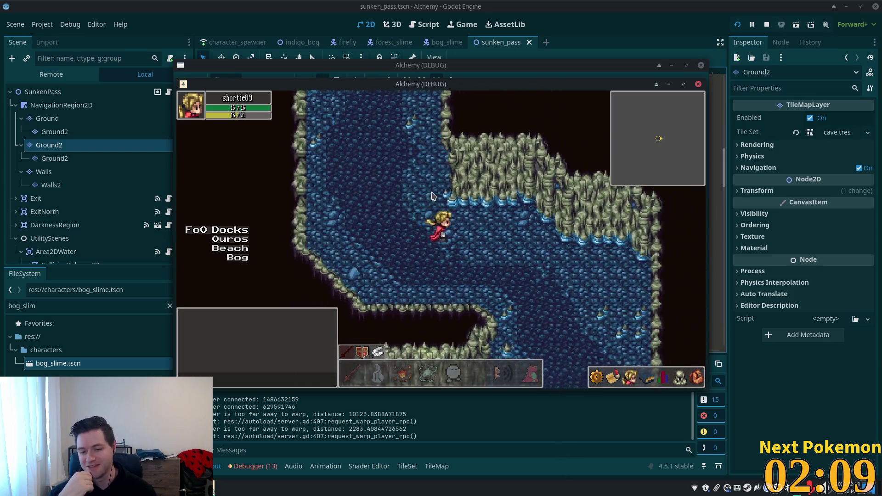
pyautogui.press('s')
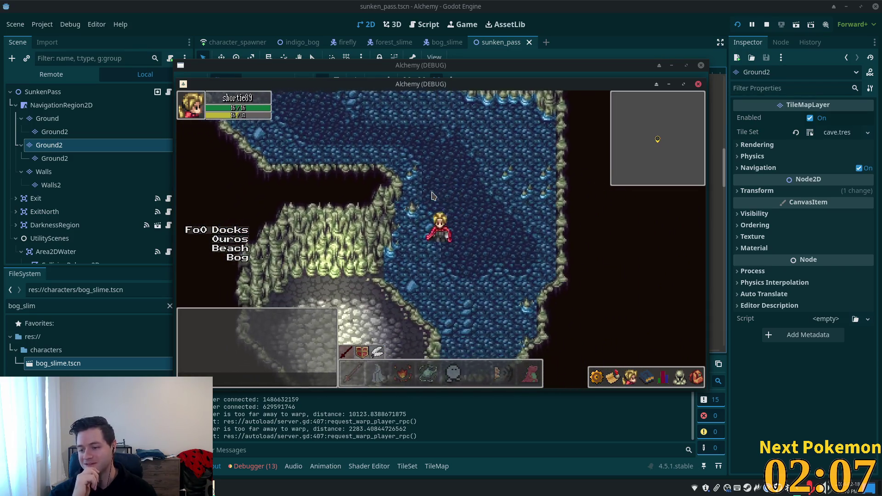
pyautogui.press('s')
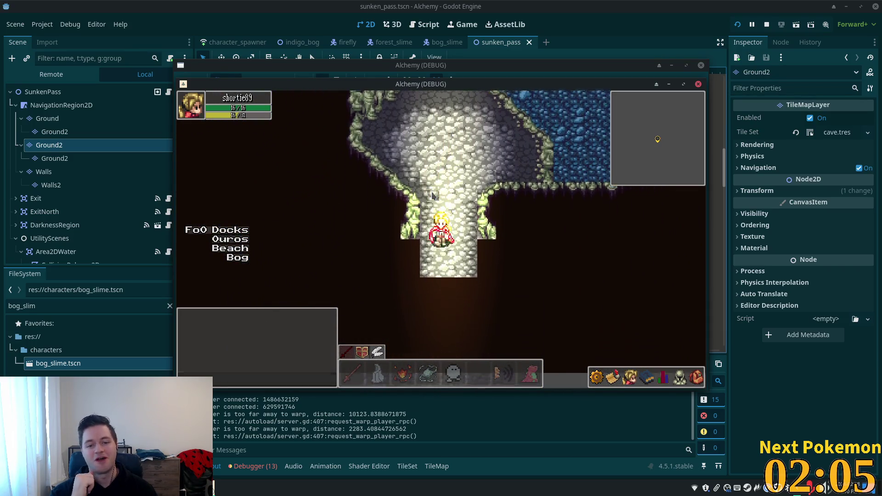
pyautogui.press('s')
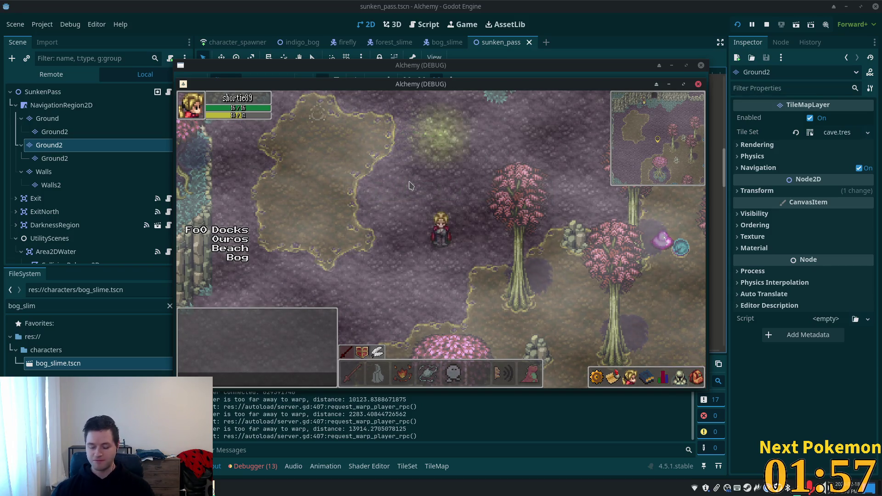
pyautogui.press('d')
pyautogui.press('d')
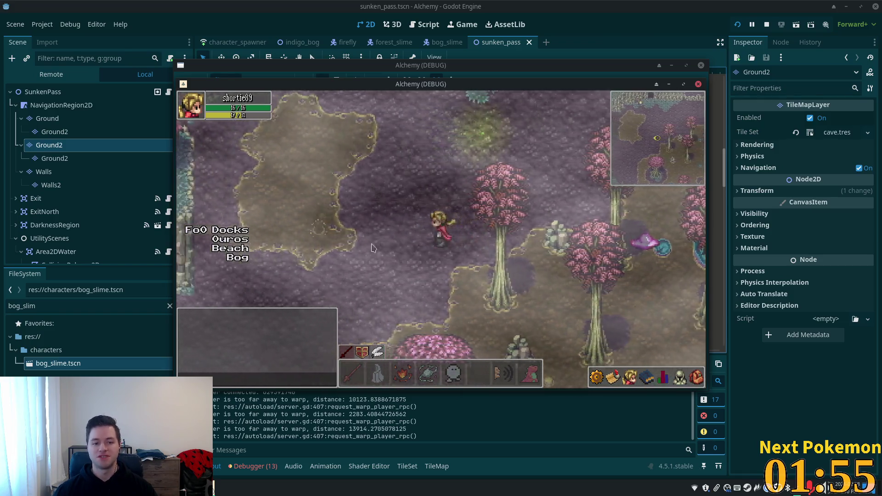
pyautogui.press('s')
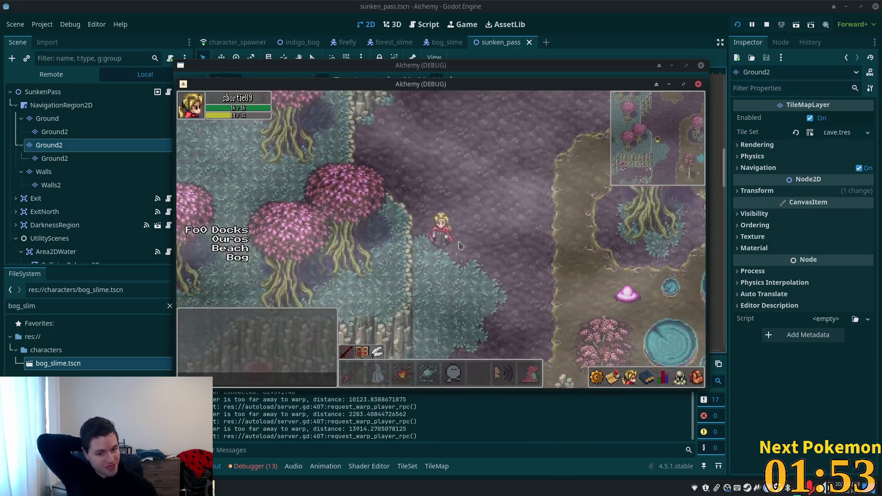
pyautogui.press('s')
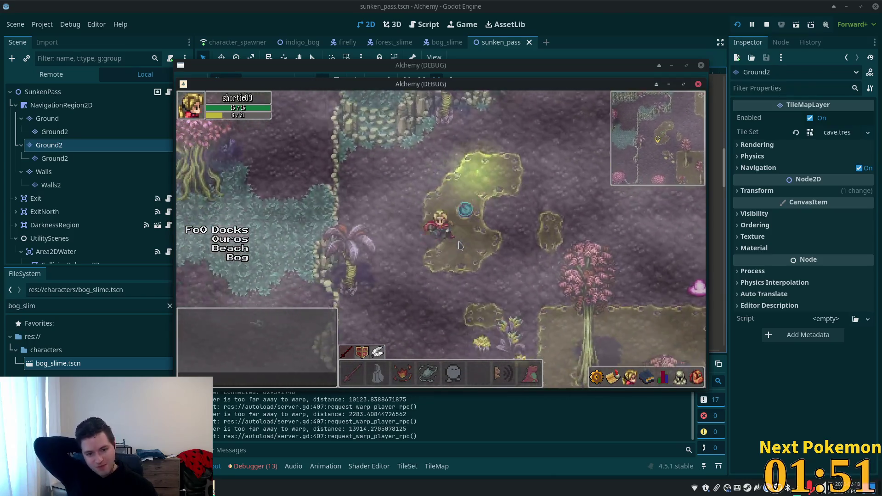
pyautogui.press('d')
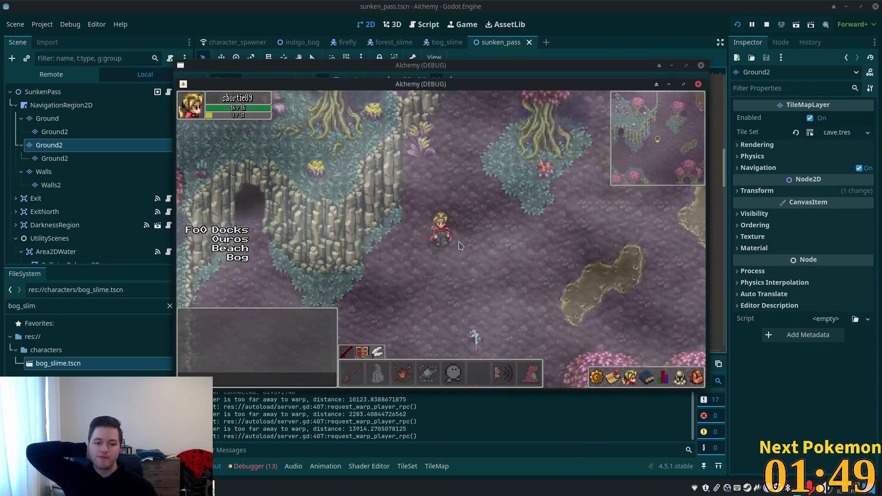
pyautogui.press('w')
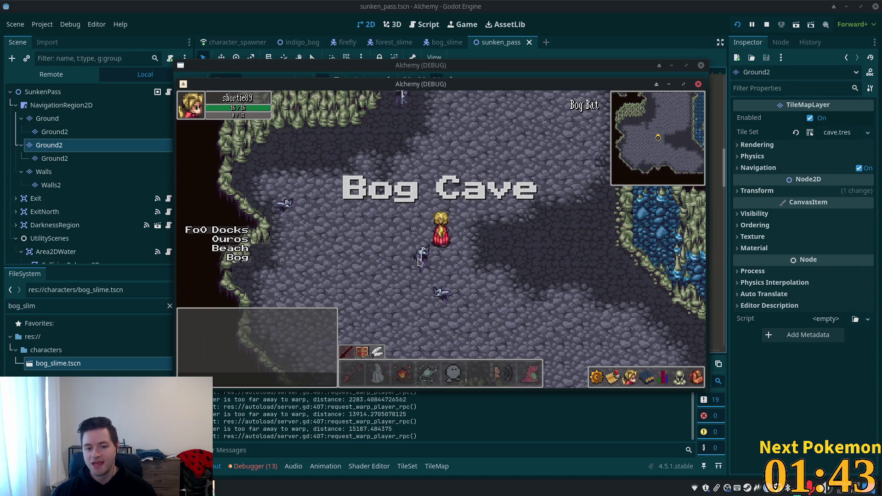
# Walk left past the Bog Bat through the walled passage, north into the mossy slime area
pyautogui.press('Tab')
pyautogui.press('a')
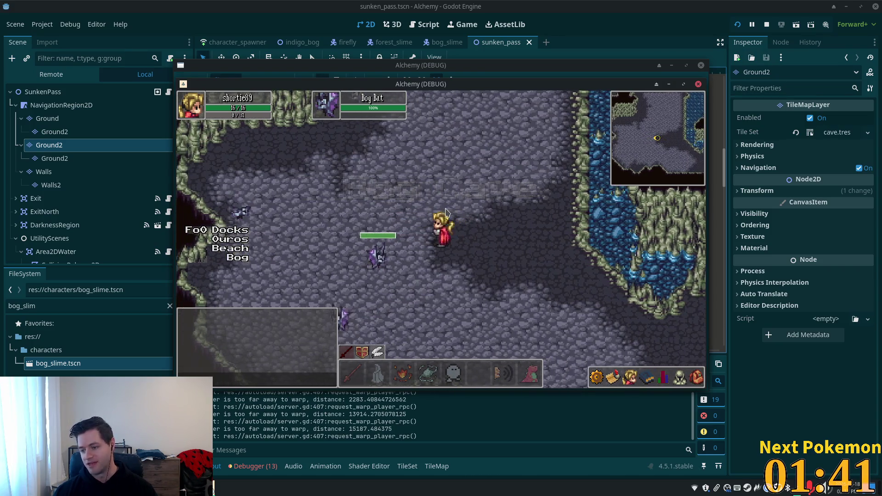
pyautogui.press('a')
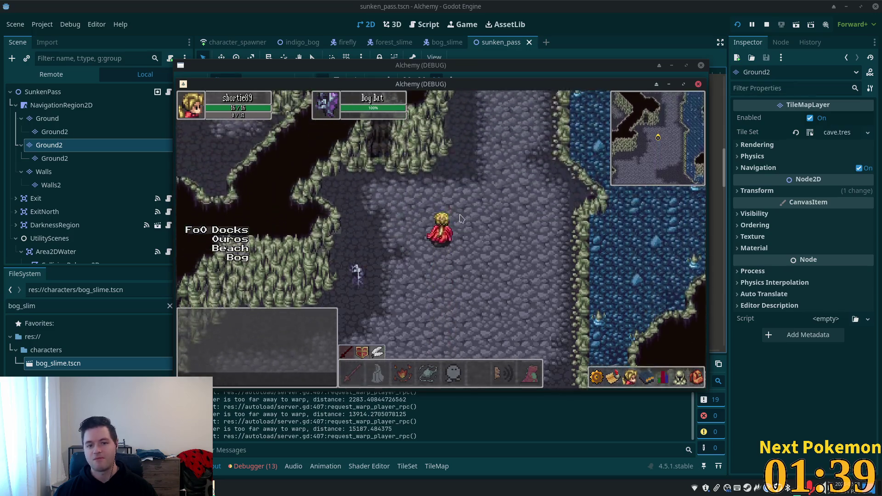
pyautogui.press('w')
pyautogui.press('a')
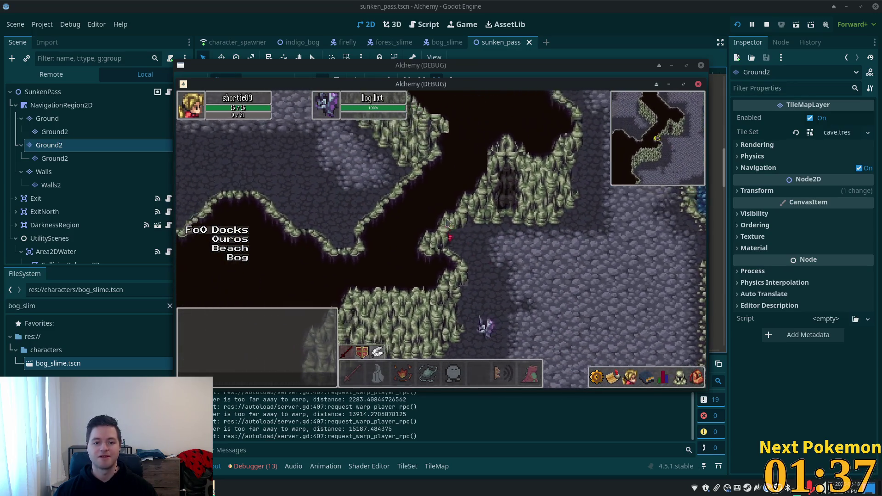
pyautogui.press('w')
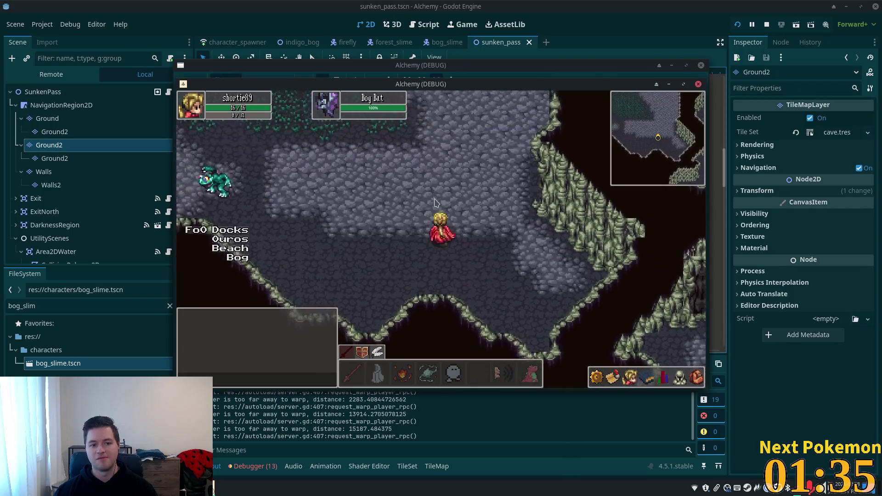
pyautogui.press('w')
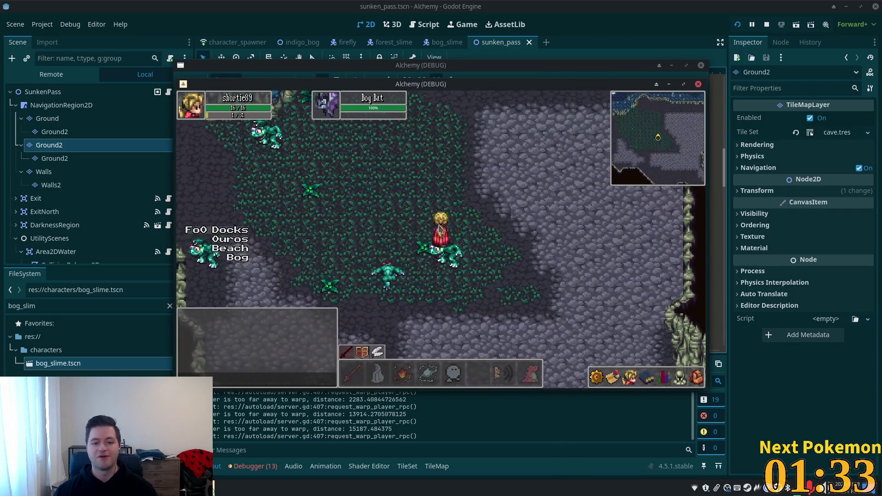
pyautogui.press('s')
pyautogui.press('a')
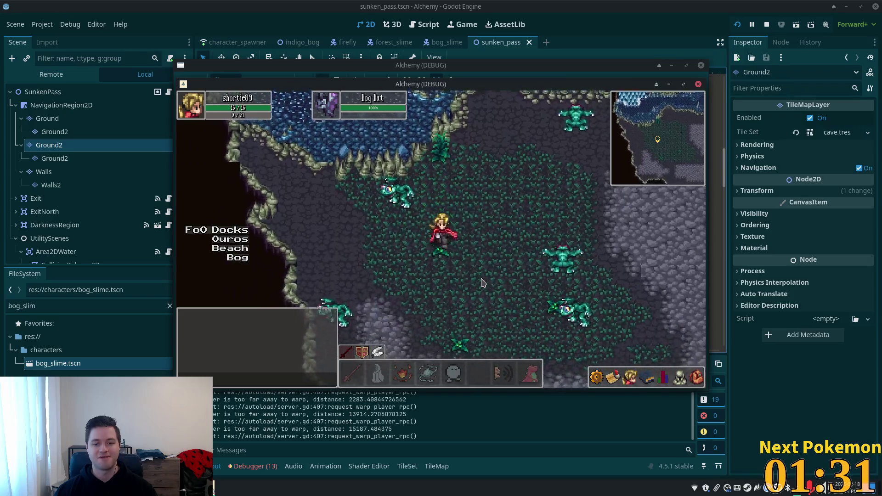
# Walk past the Bog Froglin through the grassy and rocky areas, then south through the cave
pyautogui.press('d')
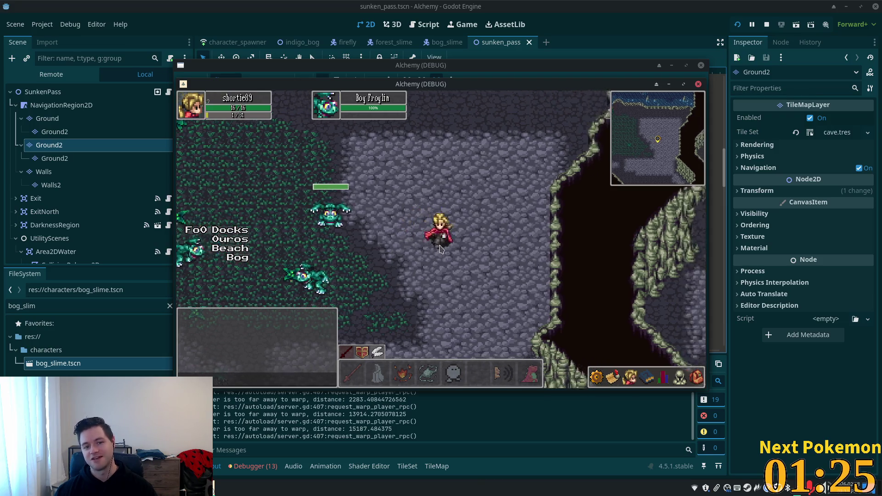
pyautogui.press('d')
pyautogui.press('s')
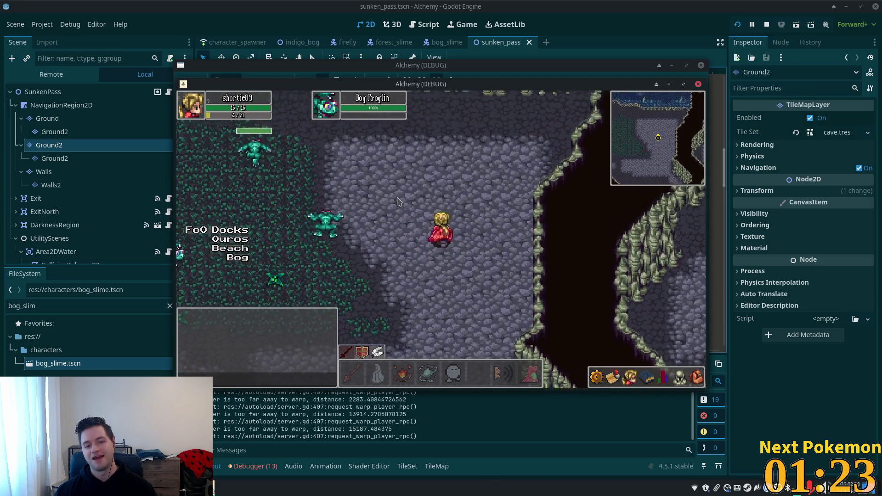
pyautogui.press('w')
pyautogui.press('a')
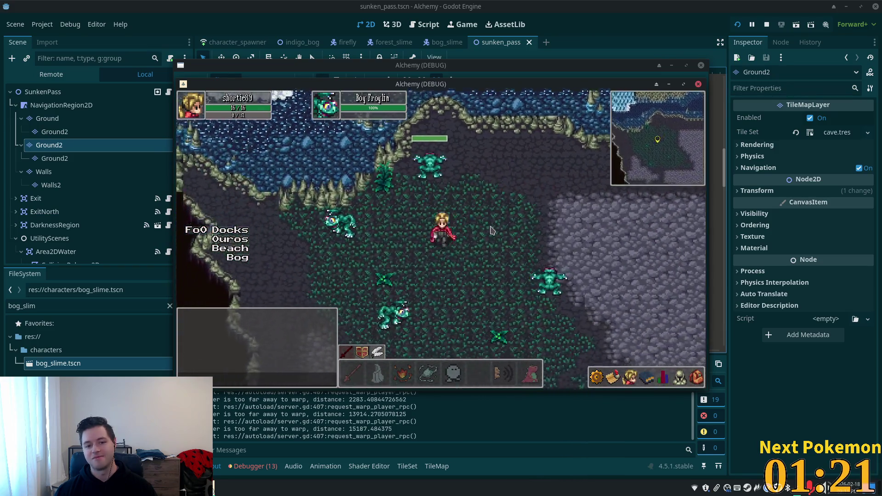
pyautogui.press('s')
pyautogui.press('d')
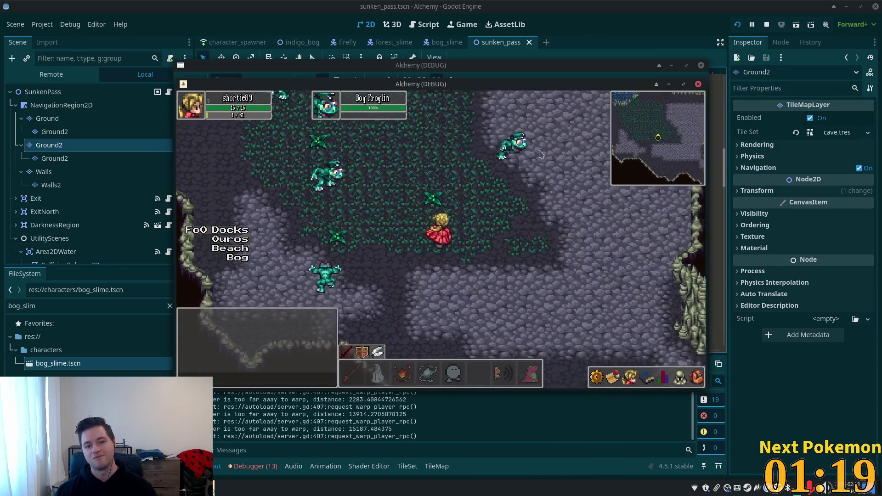
pyautogui.press('w')
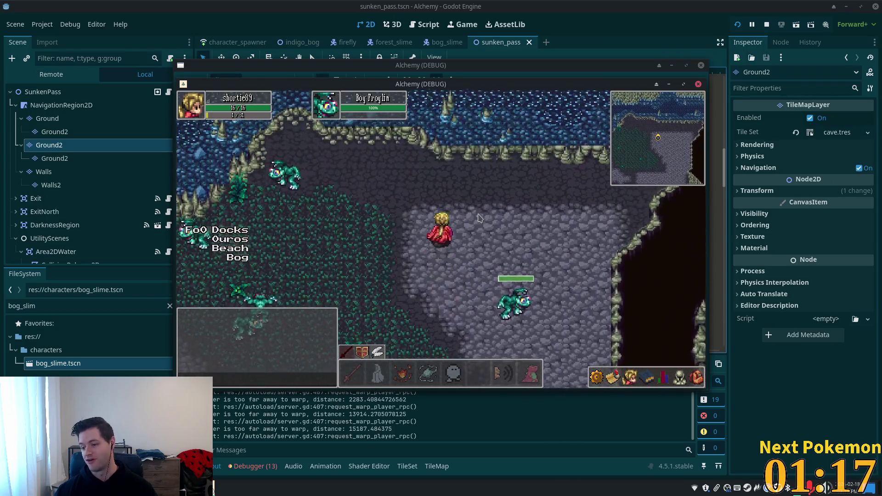
pyautogui.press('s')
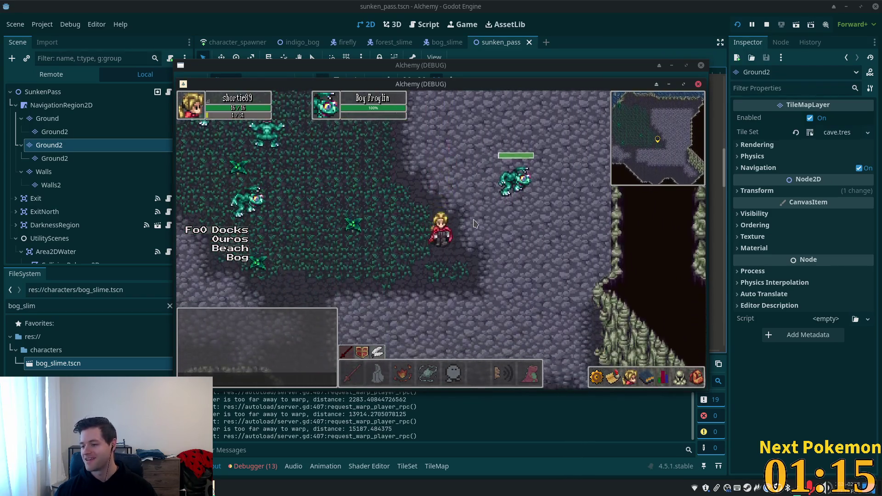
pyautogui.press('s')
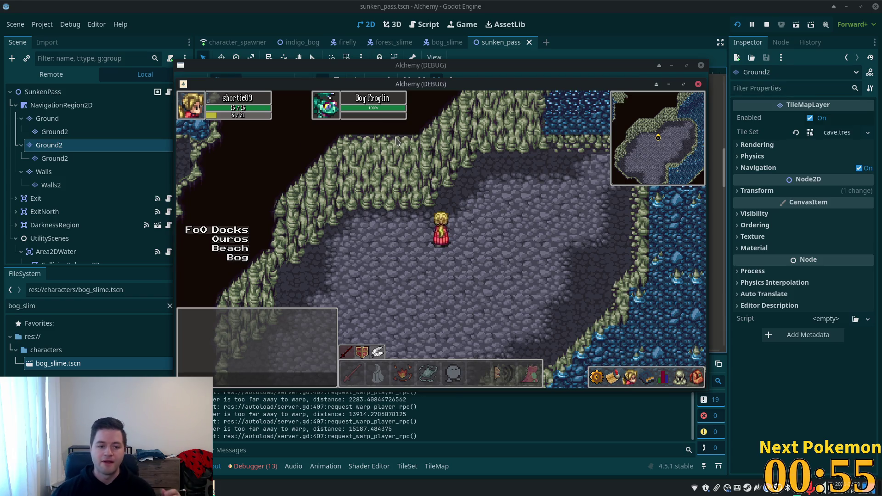
# Walk the character north, west beside the rock ledge and south down the water channel, then switch to the browser desktop
pyautogui.click(547, 184)
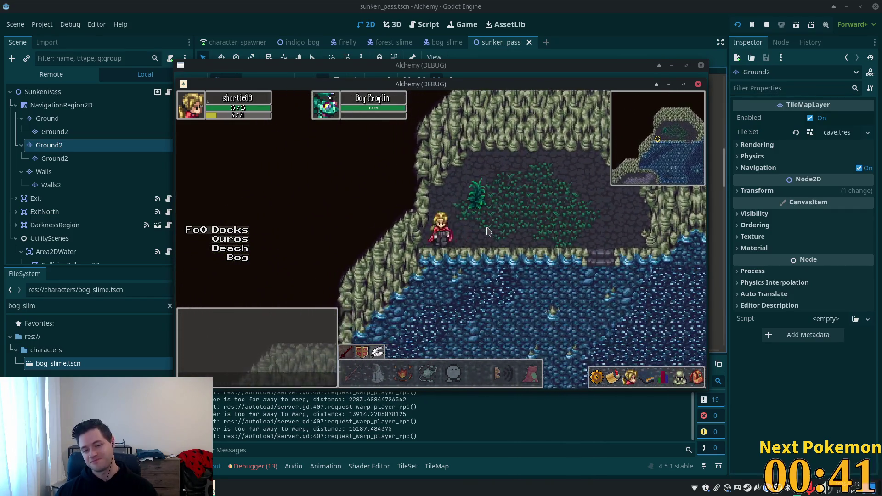
pyautogui.press('w')
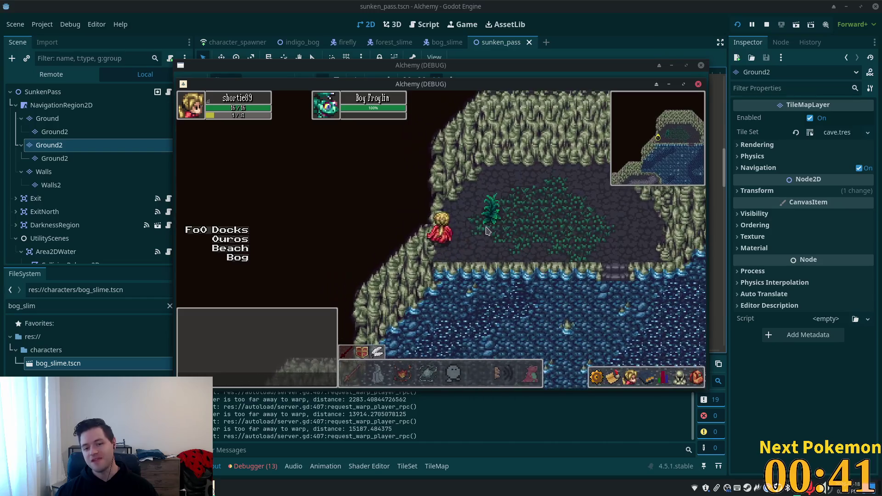
pyautogui.press('s')
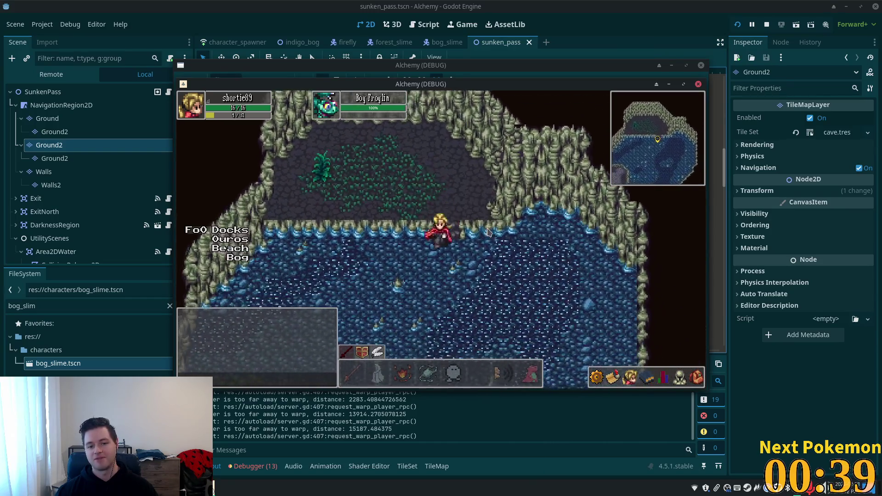
pyautogui.press('a')
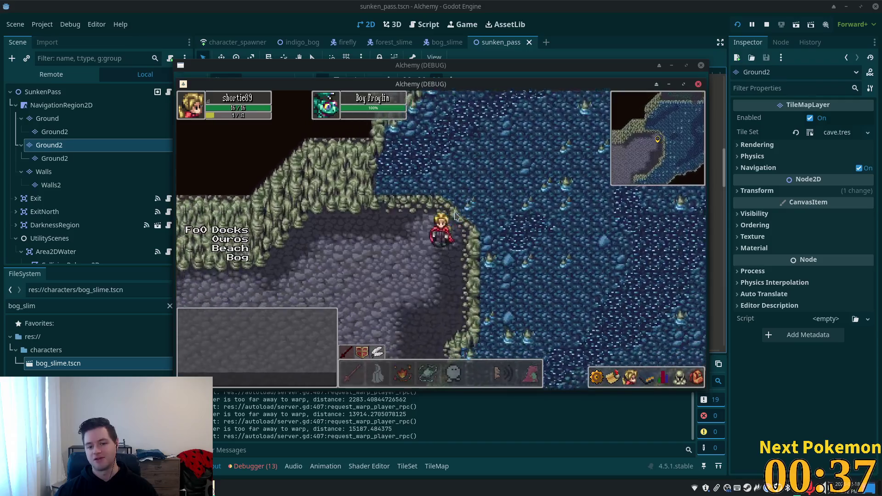
pyautogui.press('s')
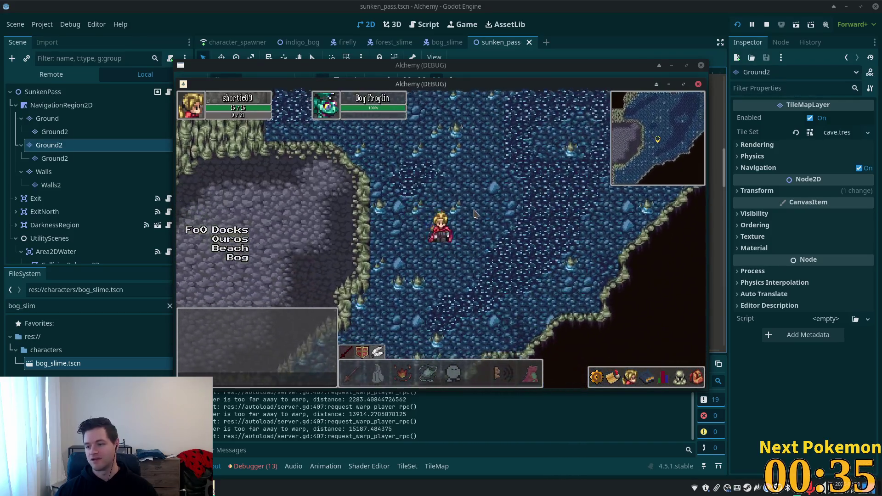
pyautogui.press('s')
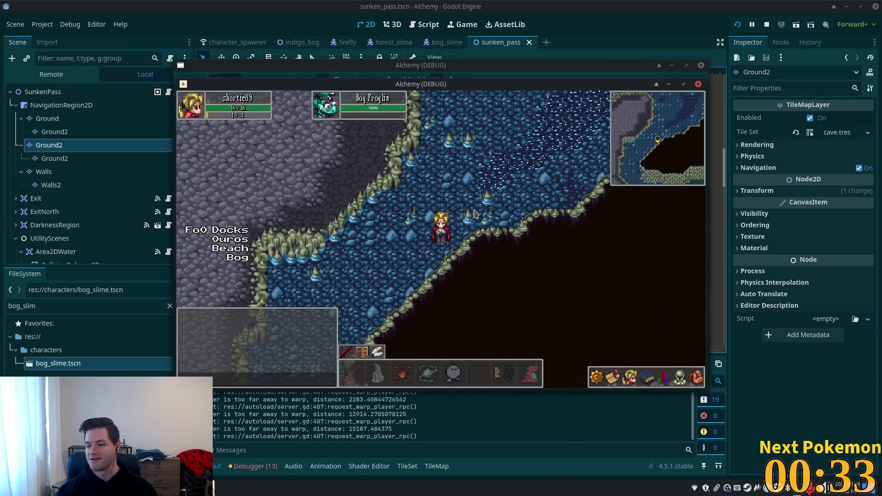
pyautogui.press('s')
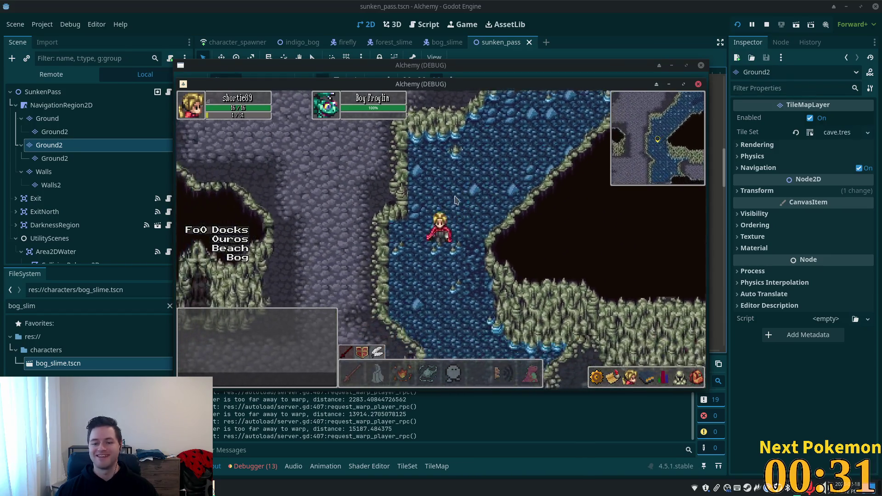
pyautogui.press('s')
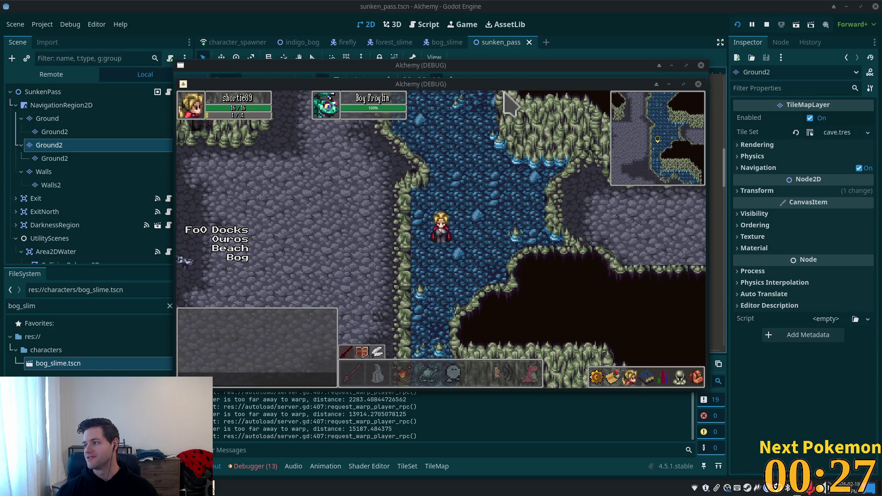
pyautogui.press('ctrl+super+Right')
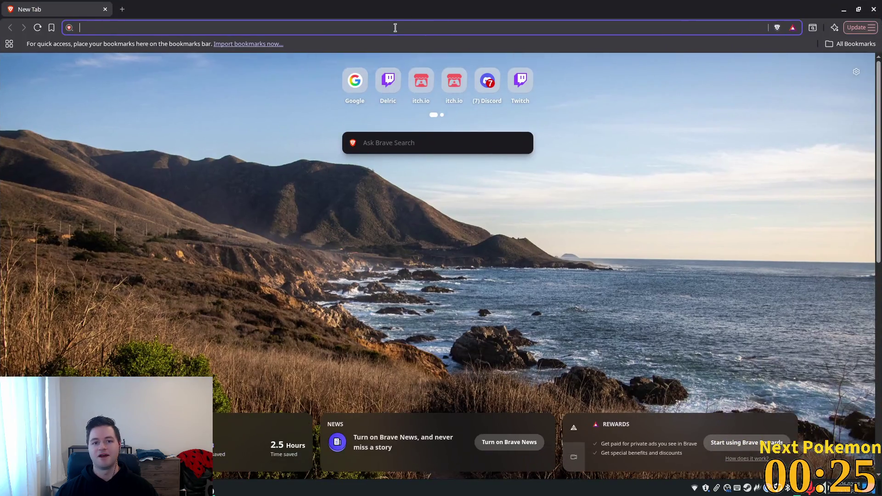
# Load bluedog.games and view the Cupid's Arrow, Christmas Crush and Blue's Paradise game pages
pyautogui.write('bluedog.games')
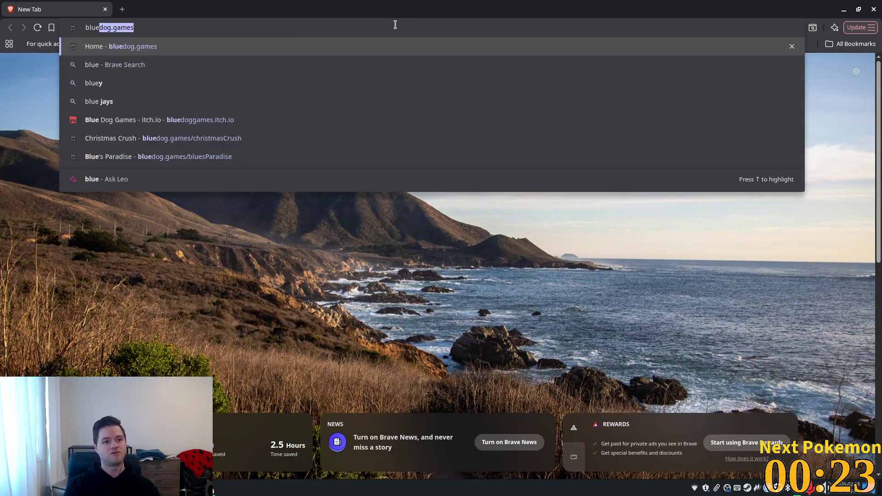
pyautogui.press('Return')
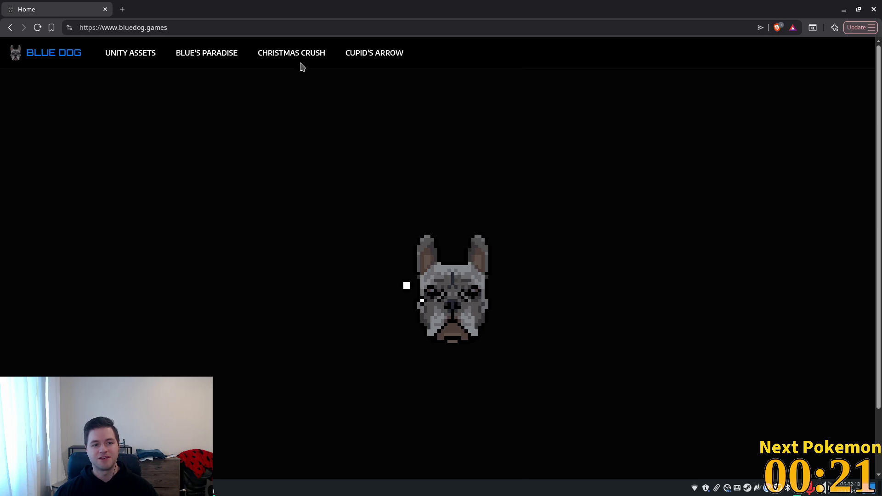
pyautogui.click(376, 56)
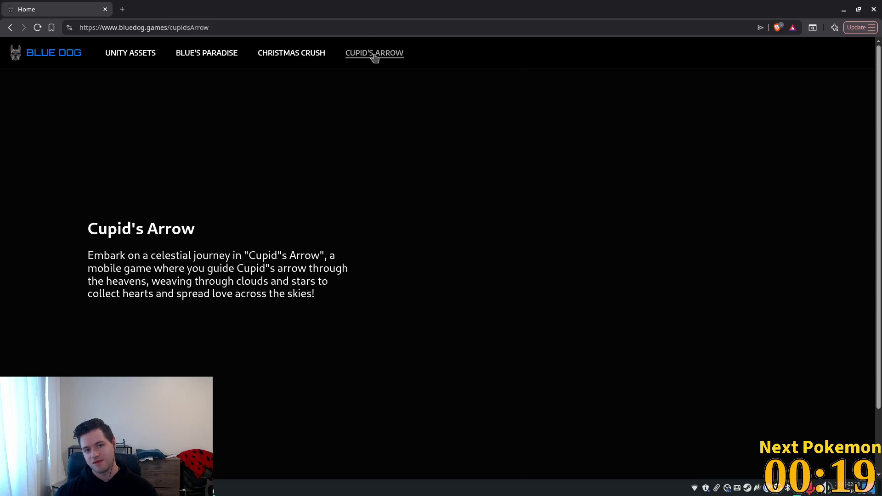
pyautogui.click(279, 53)
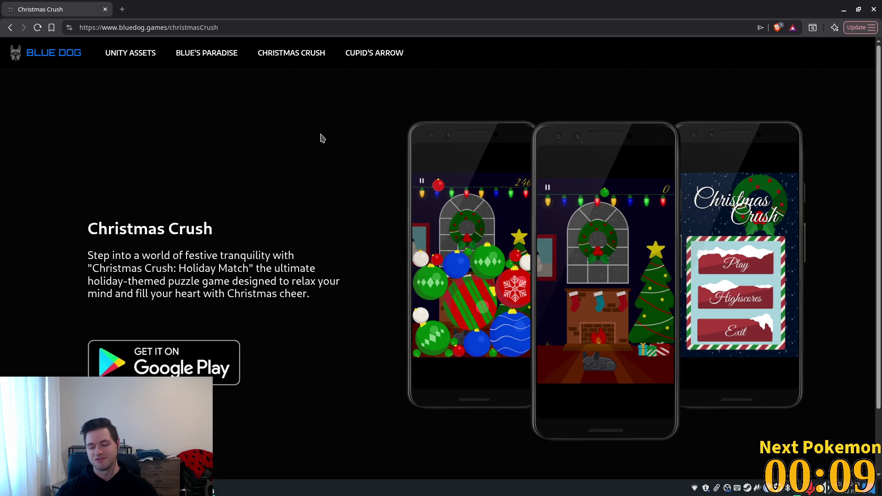
pyautogui.click(195, 52)
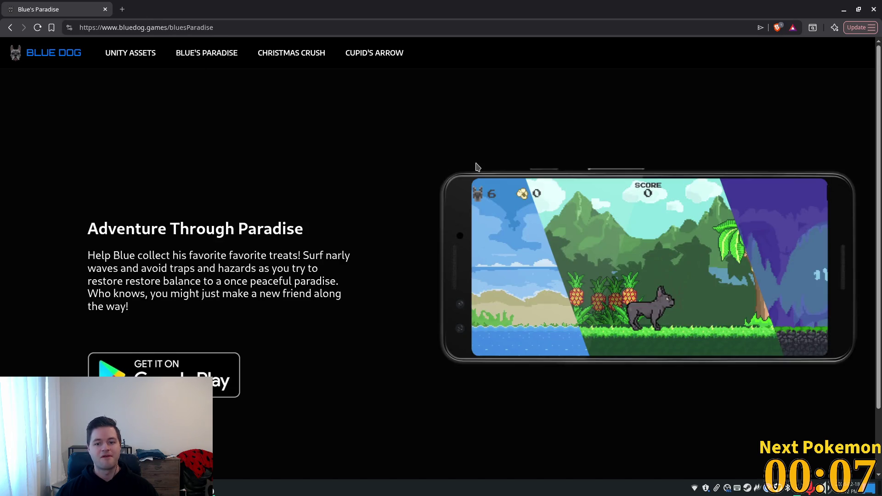
# Browse the Unity Assets page, revisit Cupid's Arrow and Christmas Crush, then close the browser
pyautogui.click(151, 60)
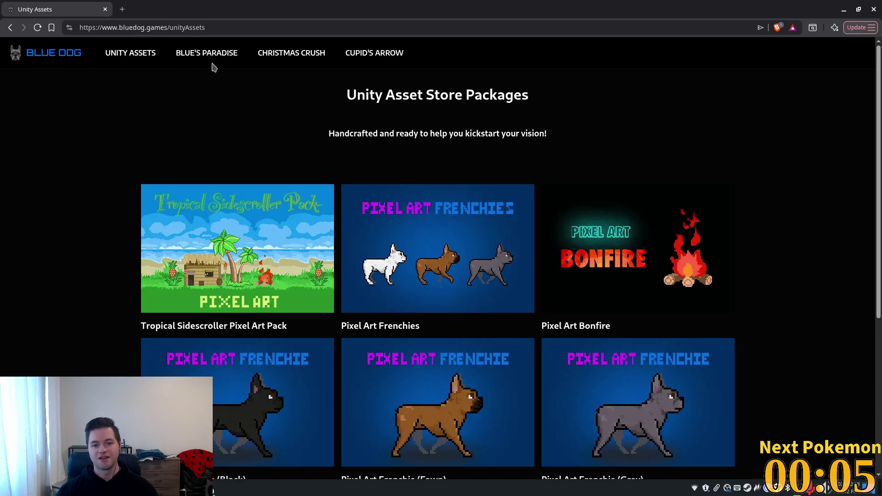
pyautogui.scroll(-1, 341, 137)
pyautogui.scroll(-2, 342, 138)
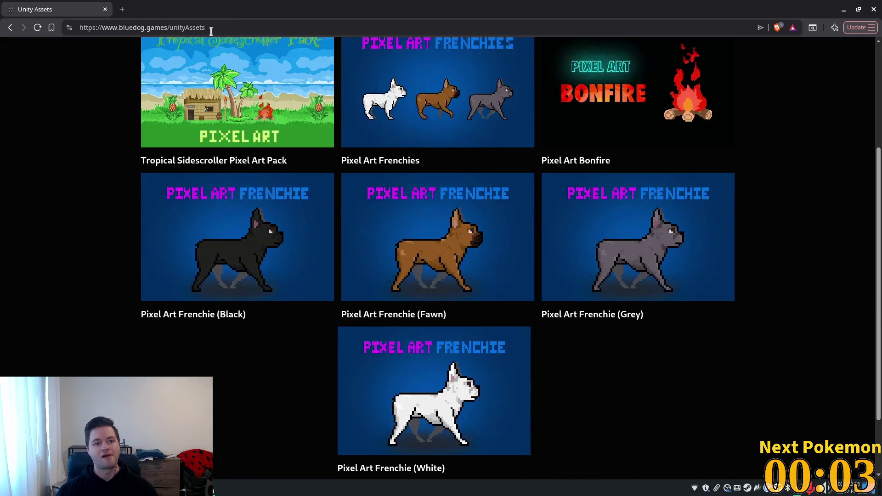
pyautogui.scroll(4, 368, 57)
pyautogui.click(368, 57)
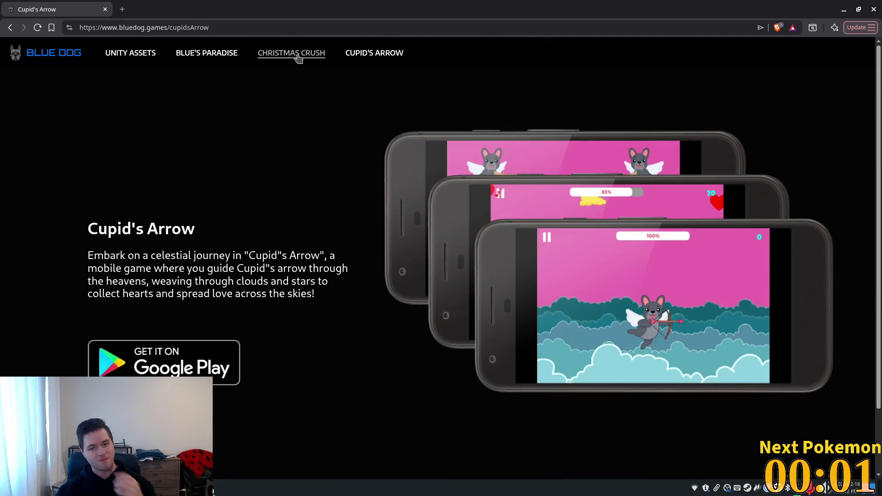
pyautogui.click(297, 57)
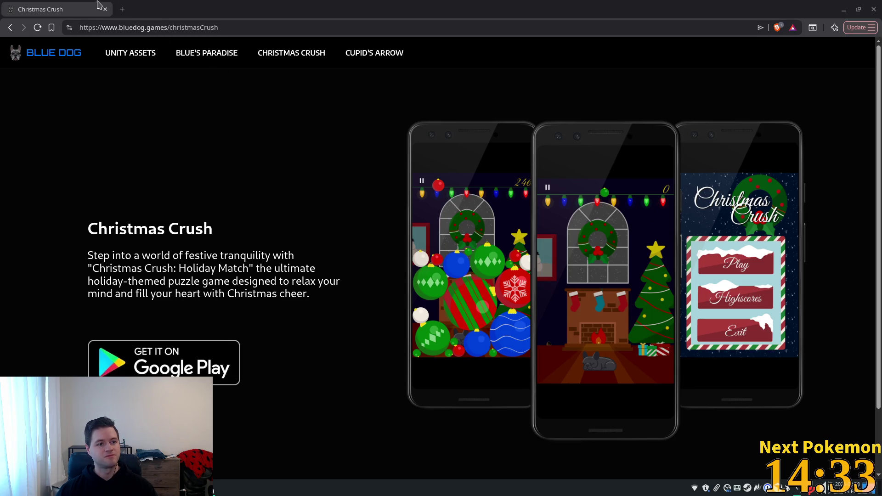
pyautogui.click(105, 10)
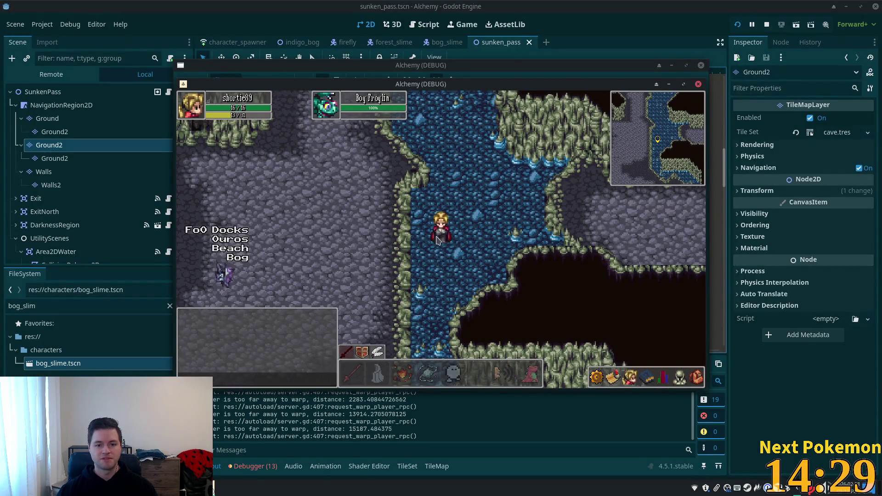
# Walk the character up the water channel, right through the mossy area, then back across the water and down onto the grey floor
pyautogui.press('Up')
pyautogui.press('Right')
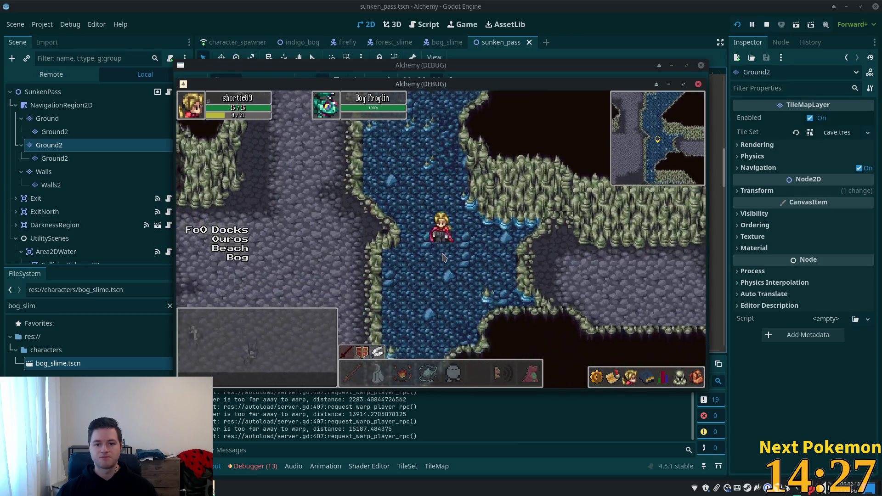
pyautogui.press('Right')
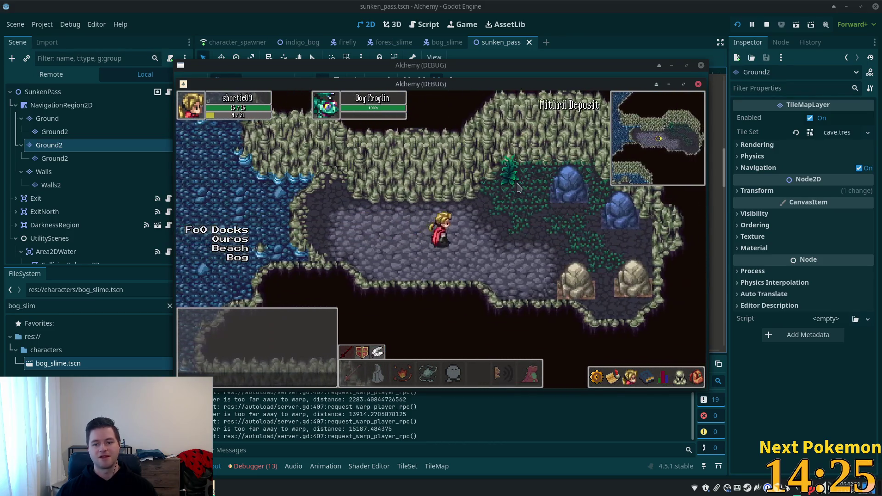
pyautogui.press('Right')
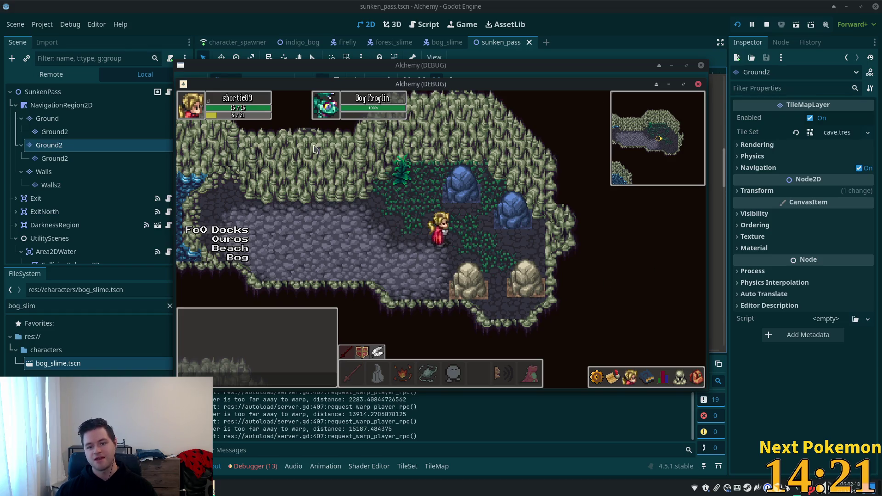
pyautogui.press('Left')
pyautogui.press('Up')
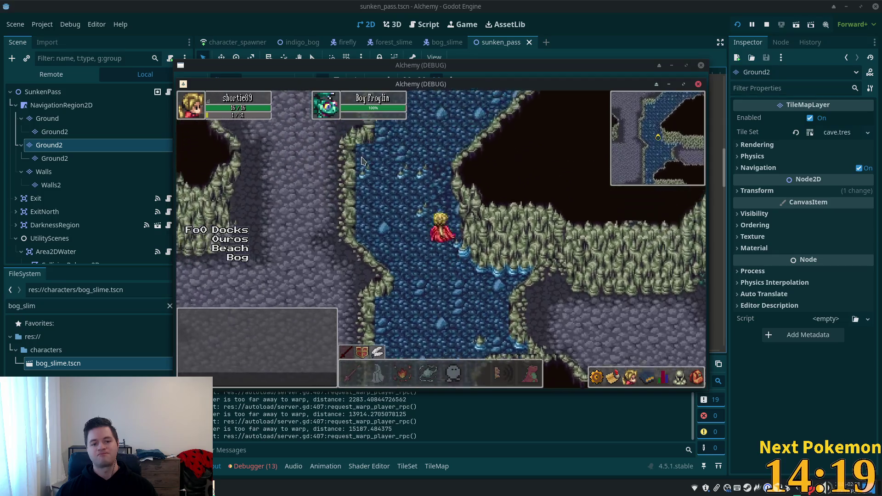
pyautogui.press('Left')
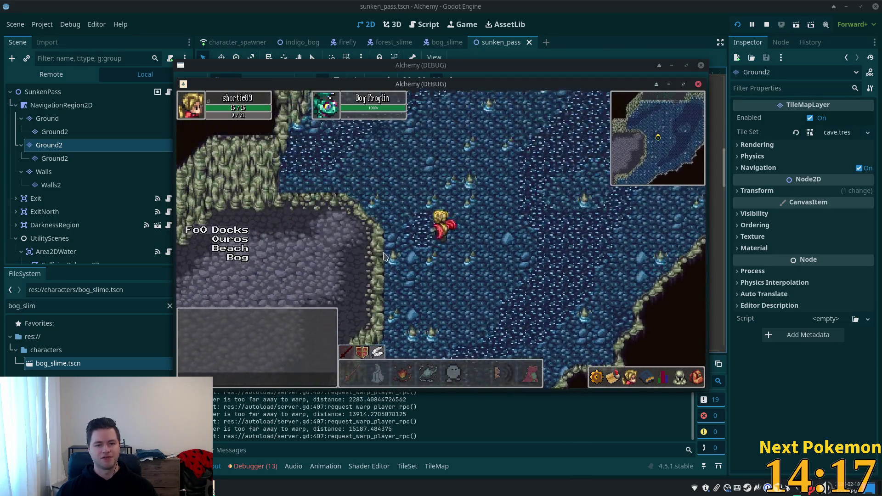
pyautogui.press('Down')
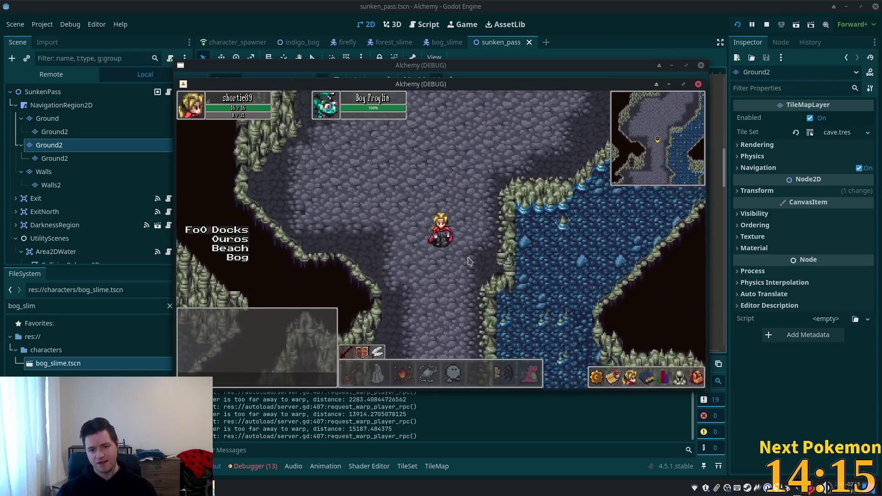
pyautogui.press('Right')
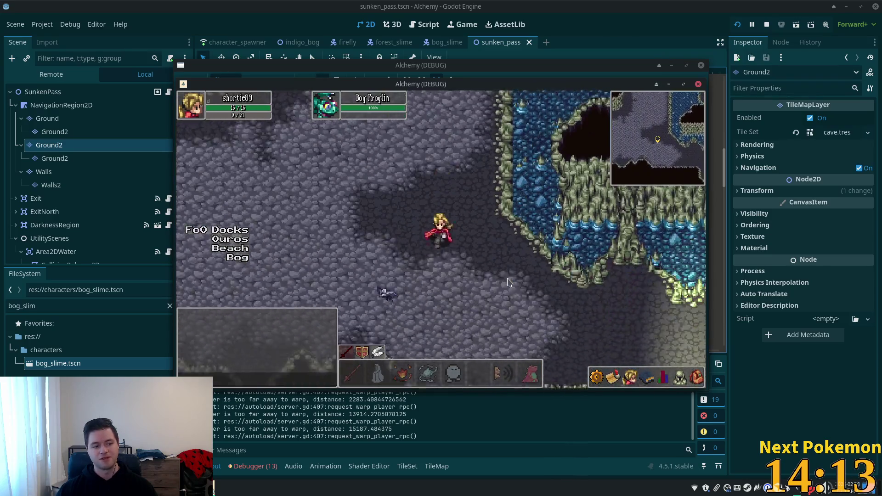
pyautogui.press('Right')
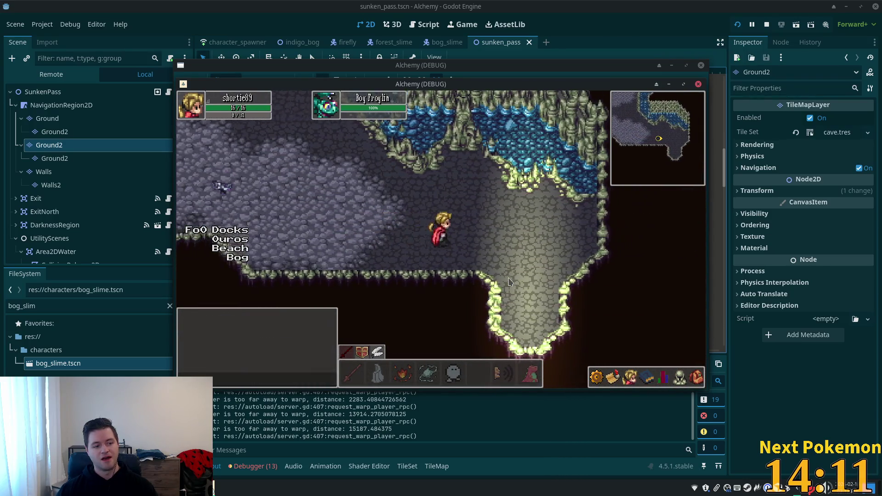